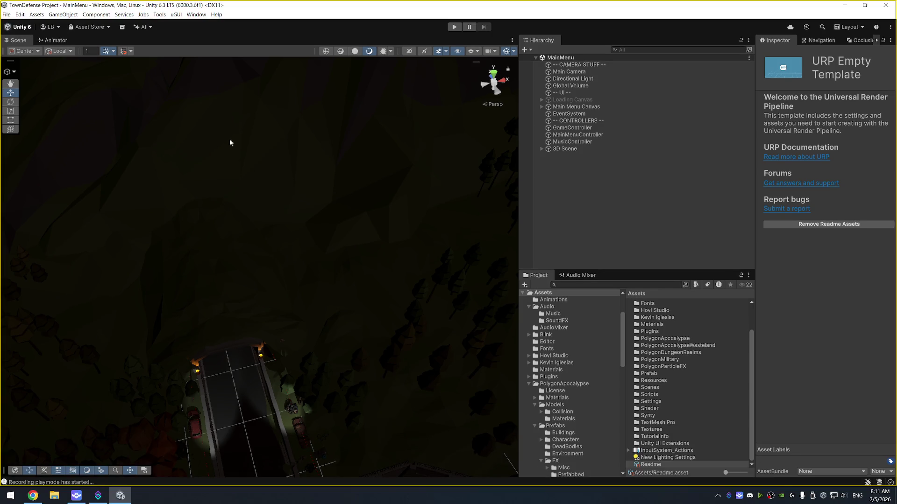
Step: Open the Recorder window via Window > General > Recorder > Recorder Window
click(196, 15)
mouse_move(261, 78)
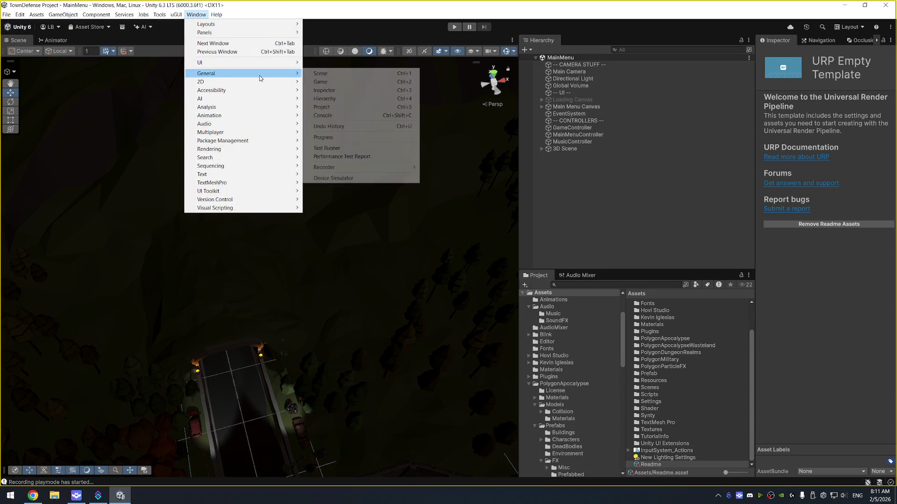
mouse_move(337, 167)
click(433, 170)
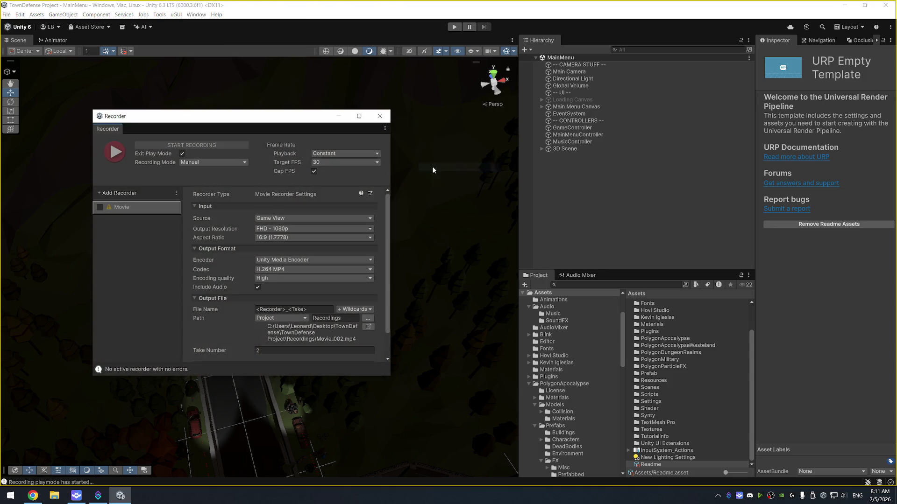
Step: Reposition and enlarge the Recorder window, then bring up the Add Recorder list
drag(299, 120, 400, 127)
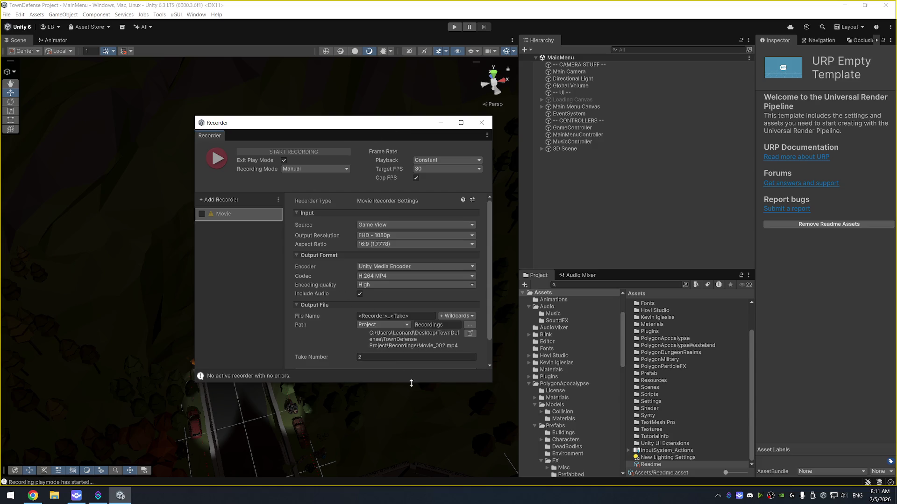
drag(411, 384, 411, 409)
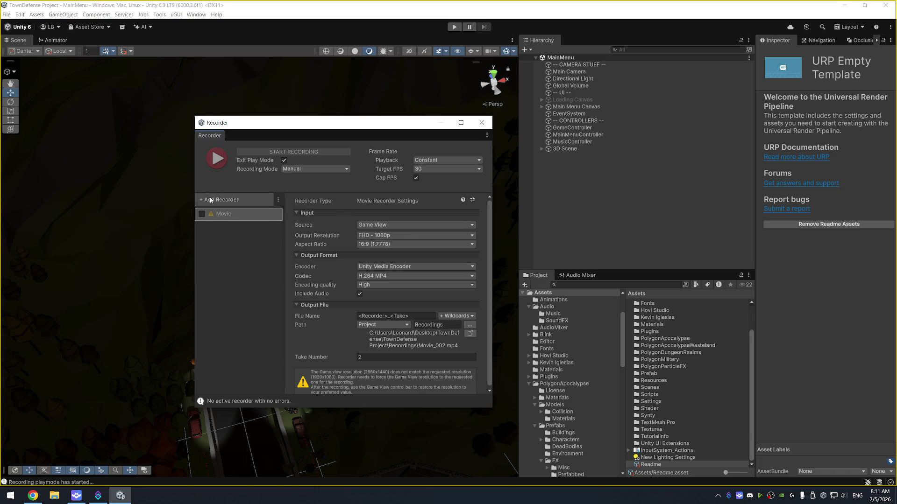
click(210, 199)
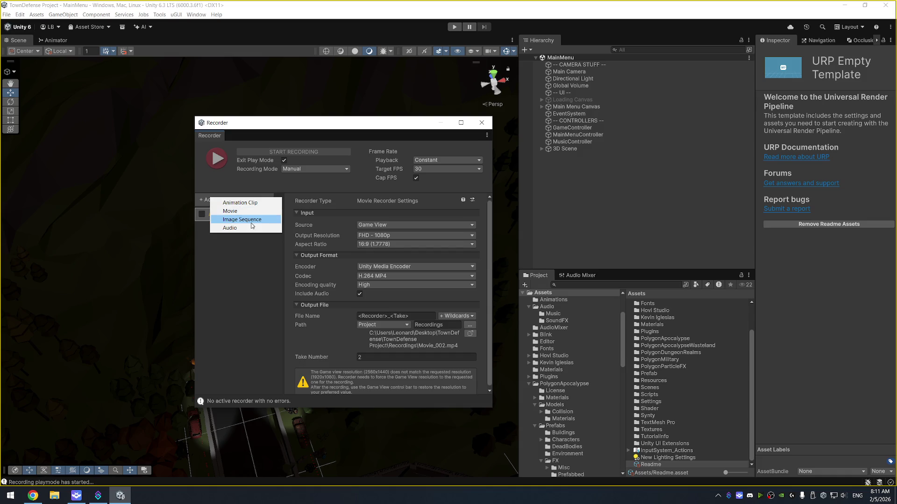
Step: Dismiss the Add Recorder list, exit play mode with Ctrl+P, and move the Recorder window up-left
click(250, 258)
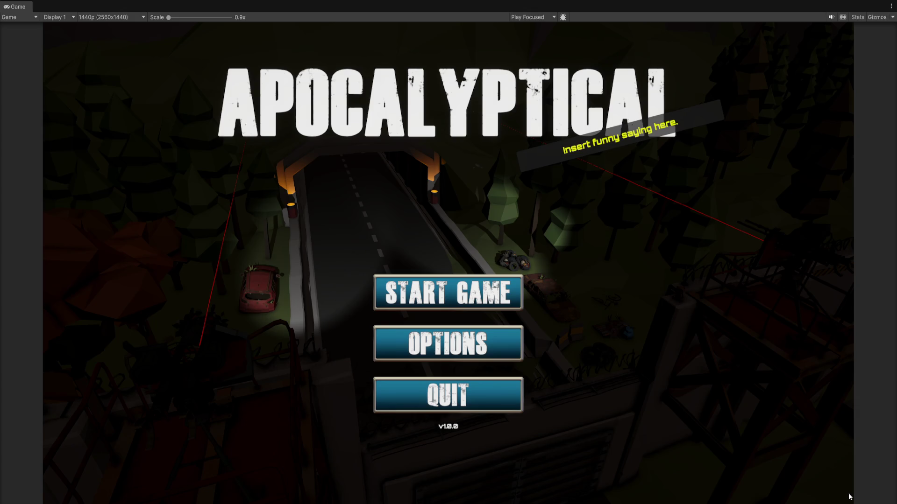
key(ctrl+p)
drag(365, 131, 330, 108)
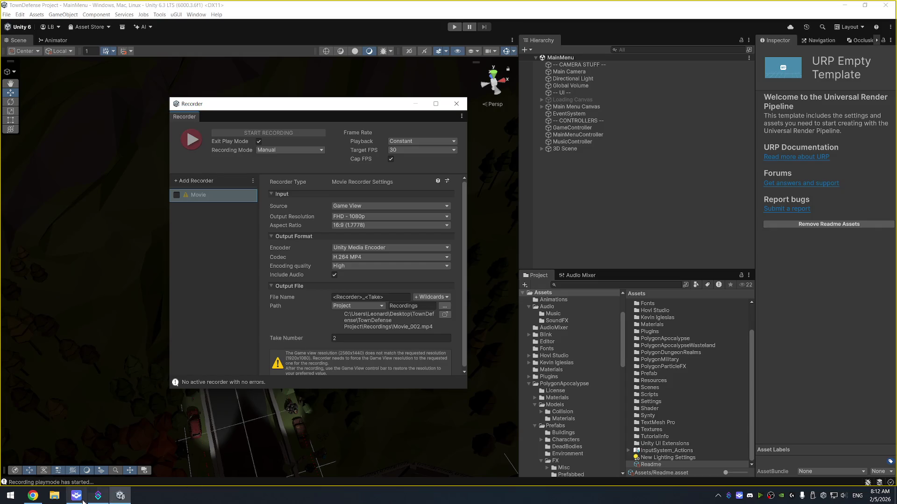
Step: Go to Streamer.bot's Actions page and select First in Chat, passing First Leaderboard
click(98, 495)
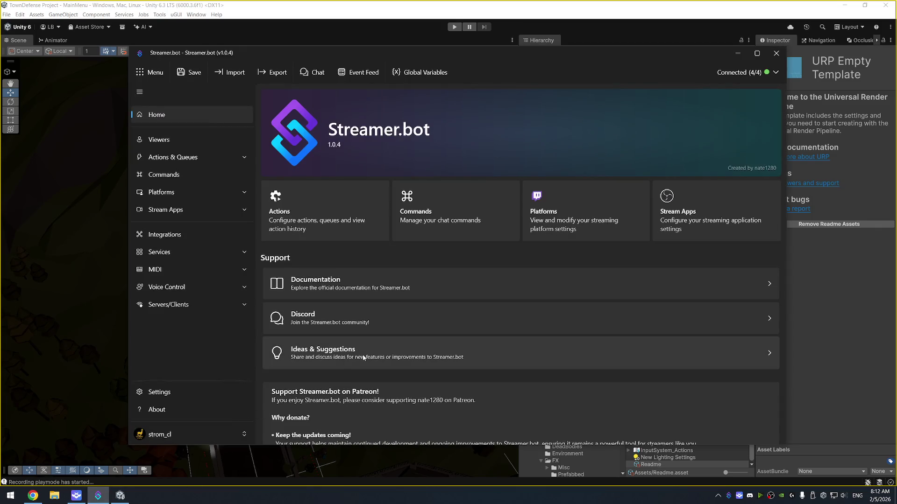
click(189, 157)
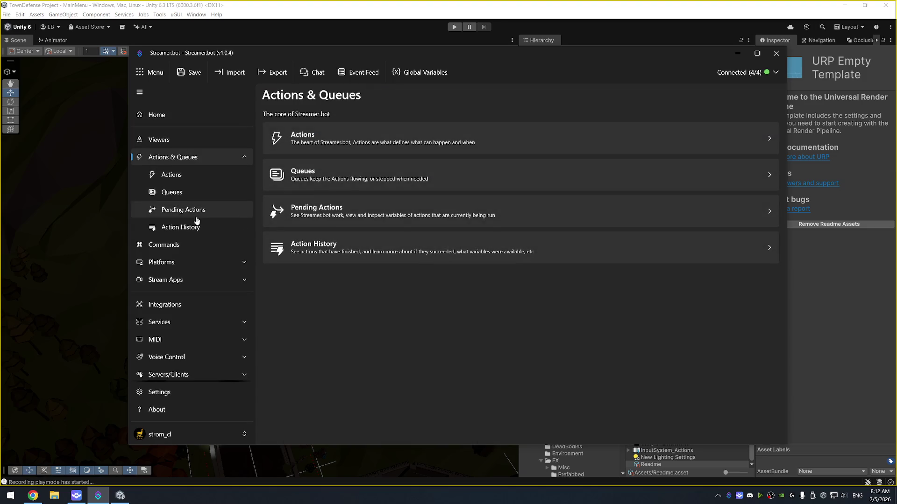
click(200, 180)
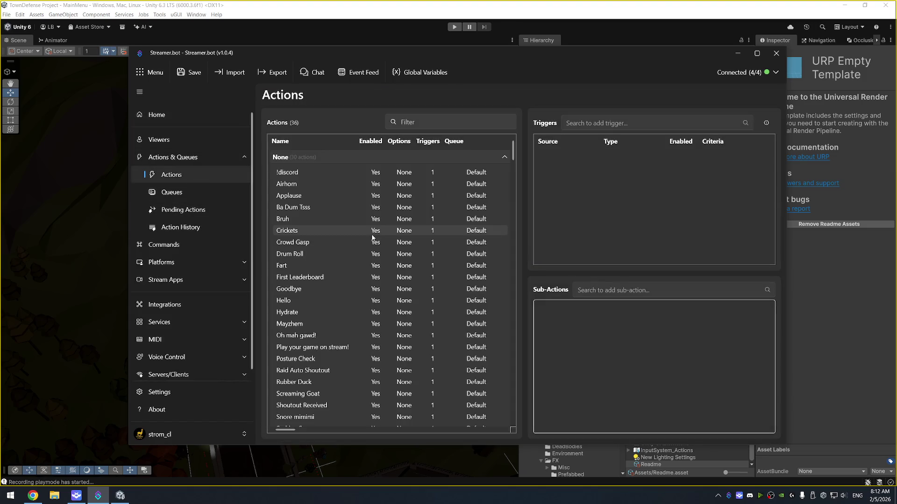
click(336, 278)
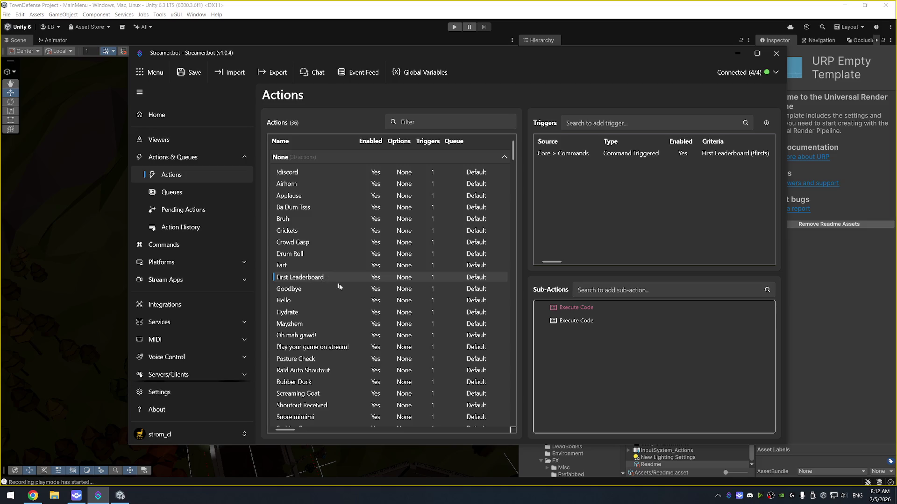
scroll(down, 3)
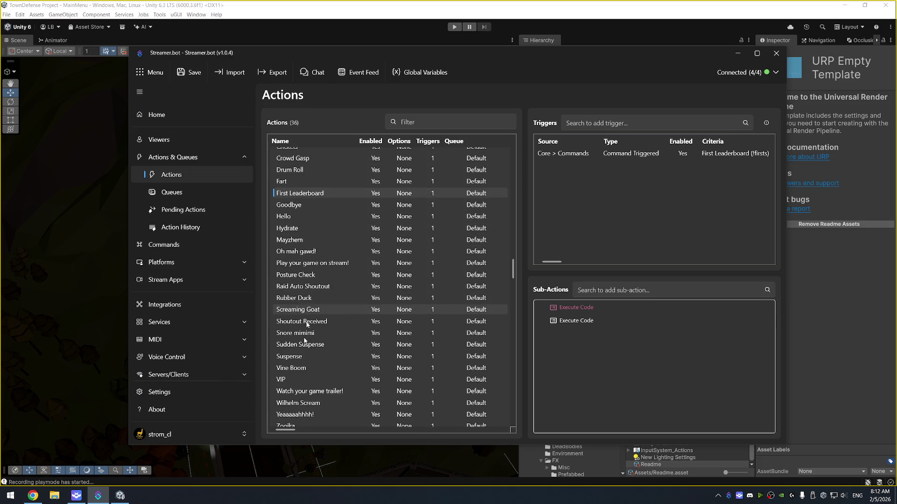
scroll(down, 3)
click(305, 418)
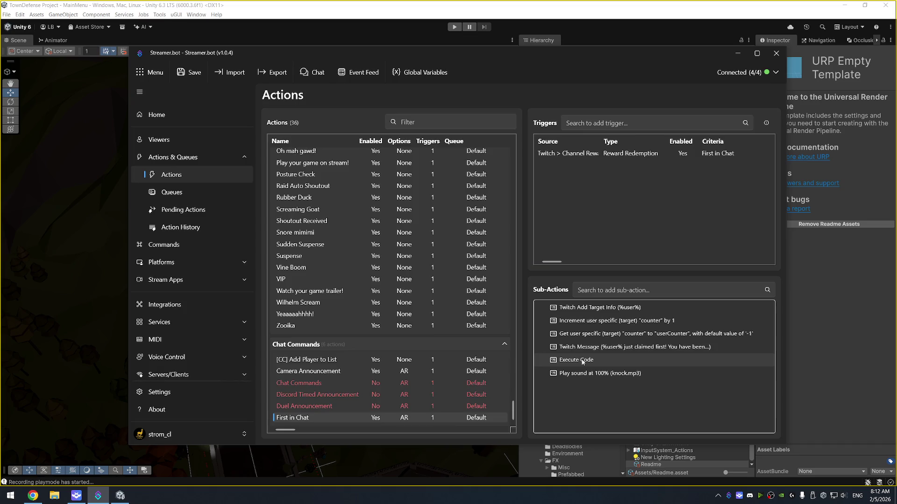
Step: Open the Execute Code sub-action's C# ranking code, enlarge the editor, then cancel without changes
double_click(583, 362)
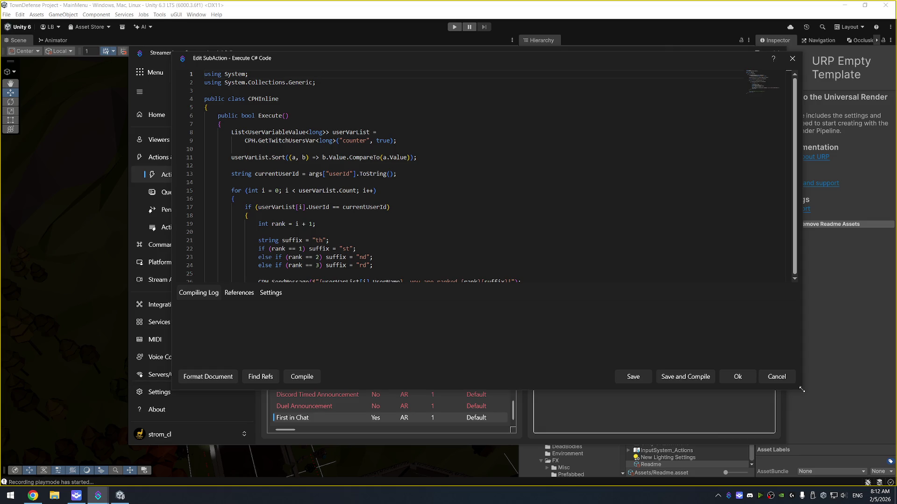
drag(802, 390, 803, 423)
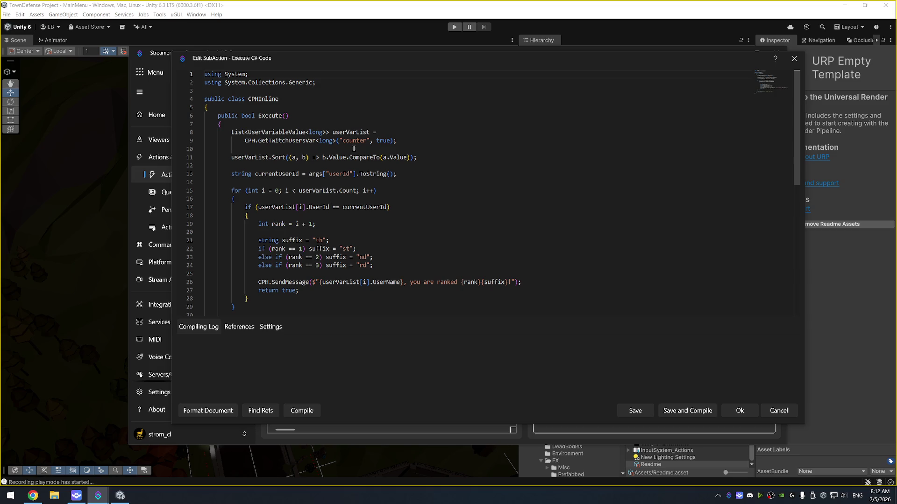
click(779, 412)
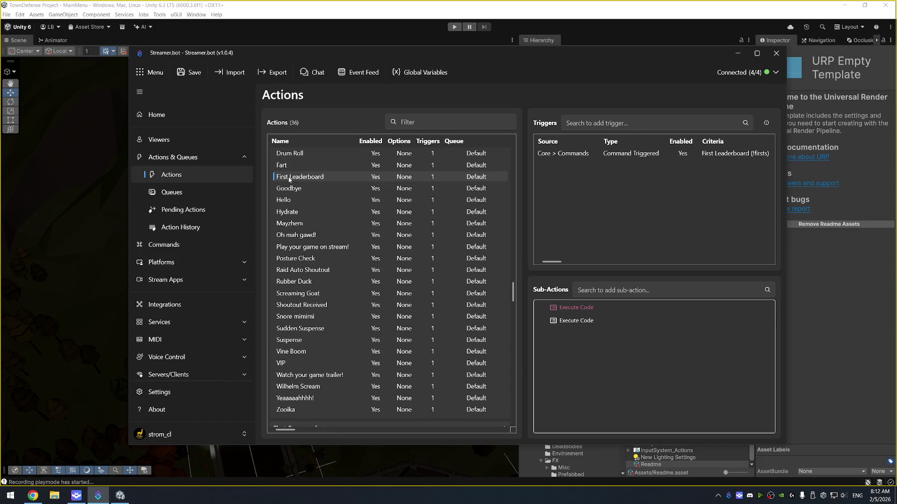
Step: Verify the Core > Commands trigger points to the !firsts command, then close Streamer.bot
click(582, 155)
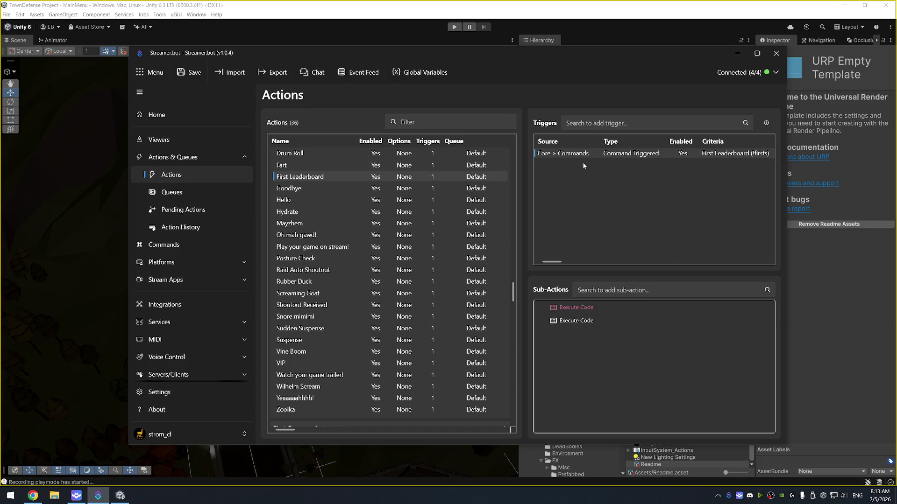
double_click(582, 162)
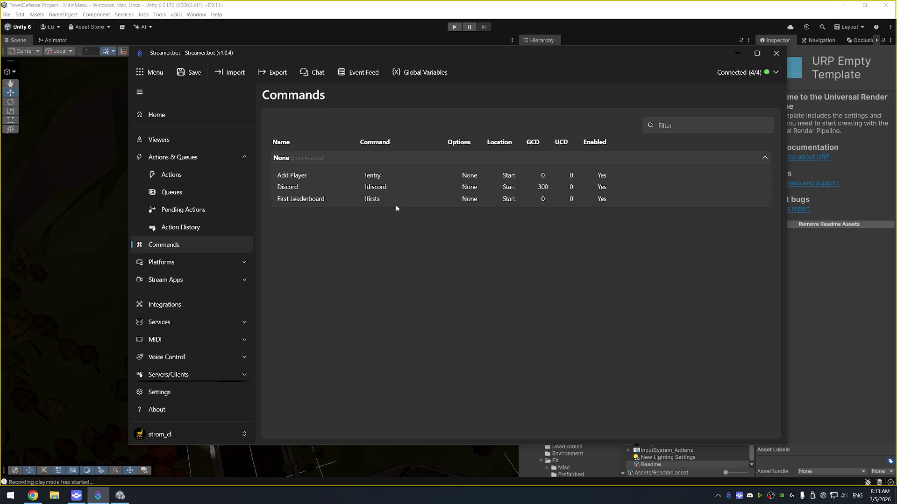
double_click(396, 204)
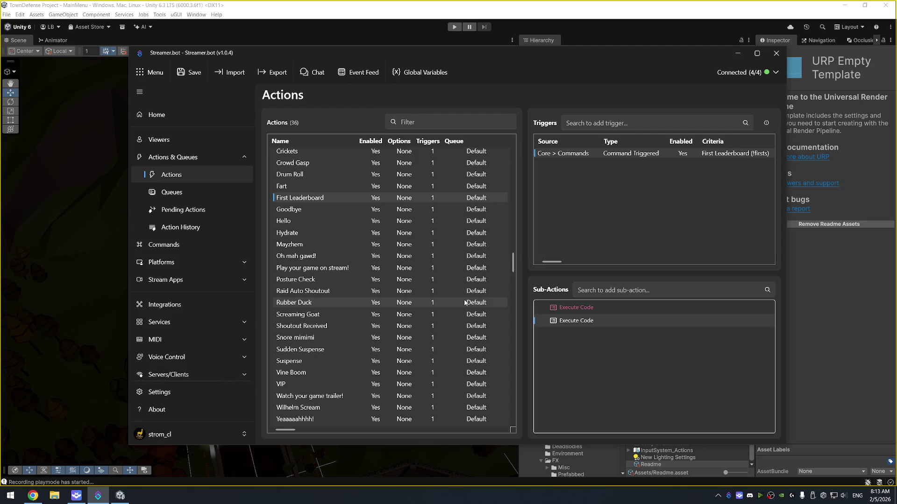
key(alt+F4)
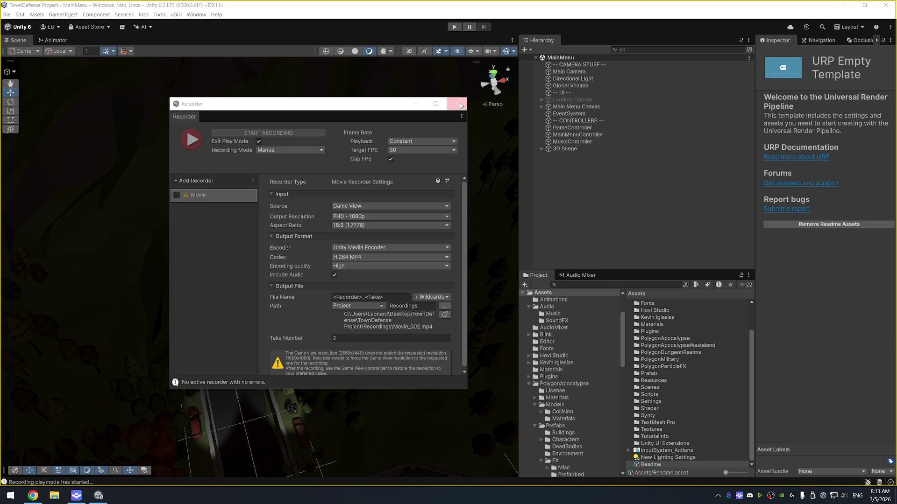
Step: Close the Recorder window and select Assets/Scripts/CardScript to view it in the Inspector
click(460, 105)
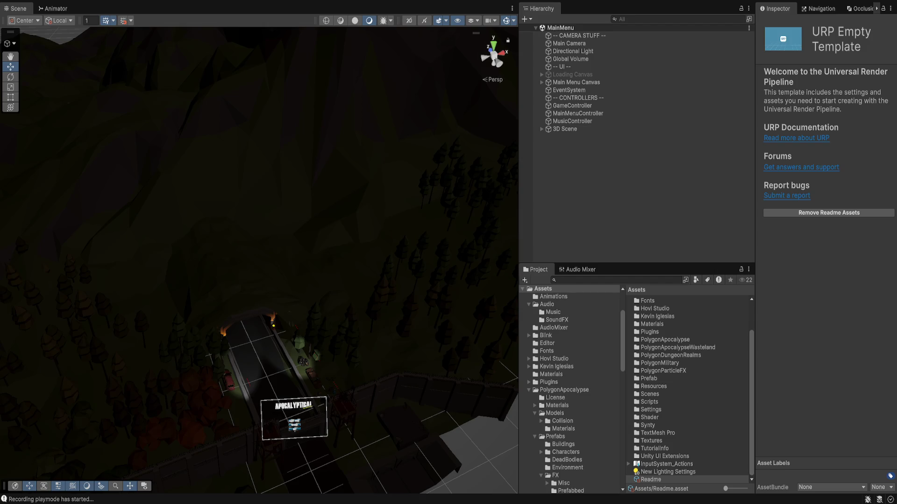
click(654, 393)
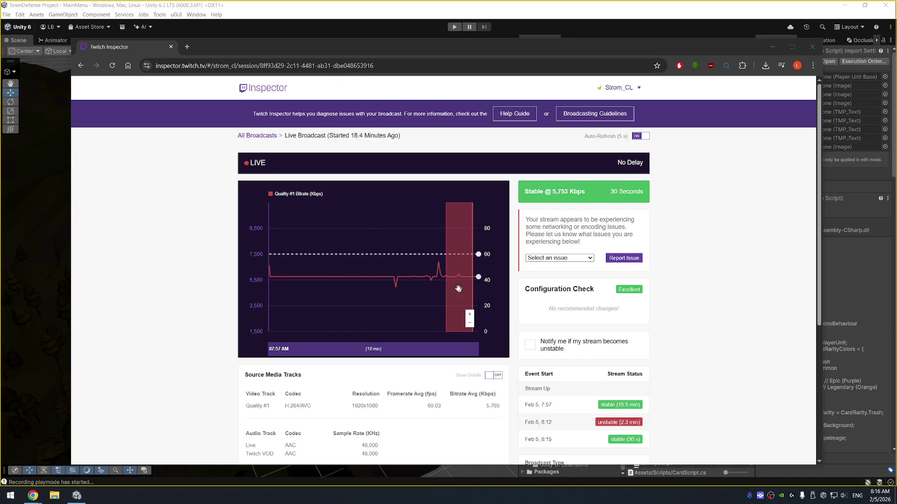
Step: Check the live session's detailed media track statistics, then go back to All Broadcasts
mouse_move(438, 263)
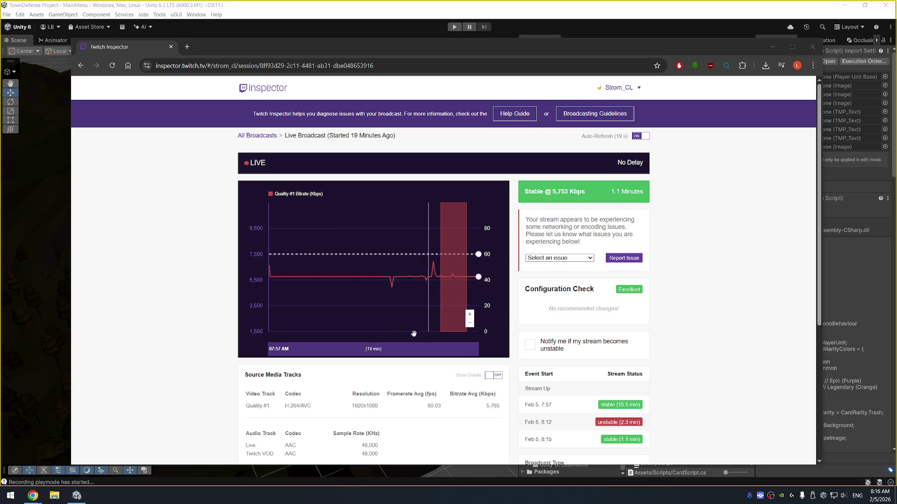
scroll(down, 3)
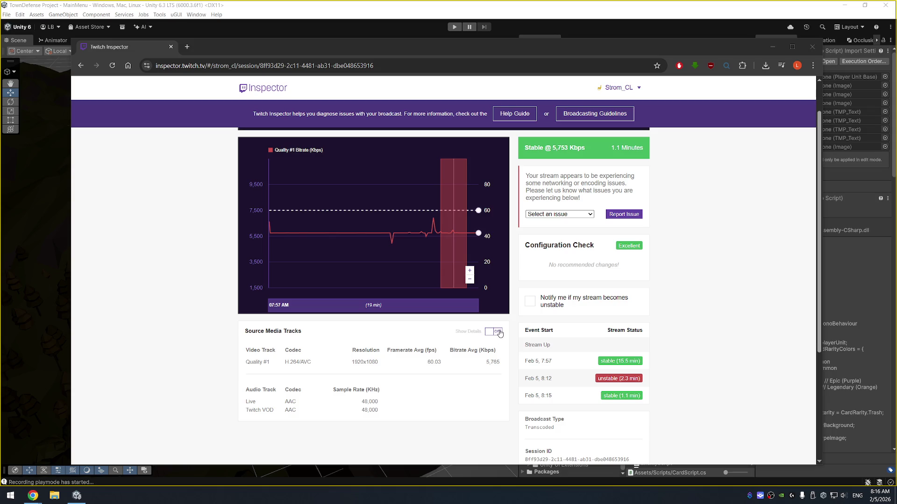
click(499, 331)
scroll(down, 3)
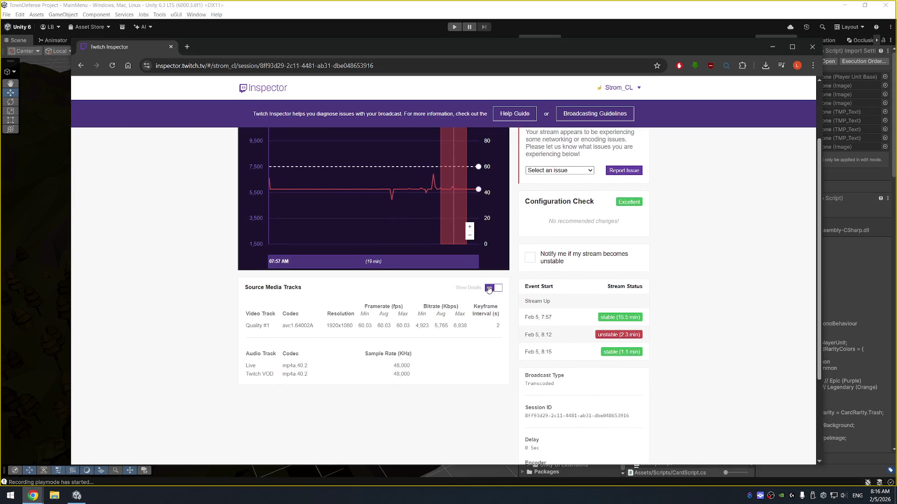
click(489, 289)
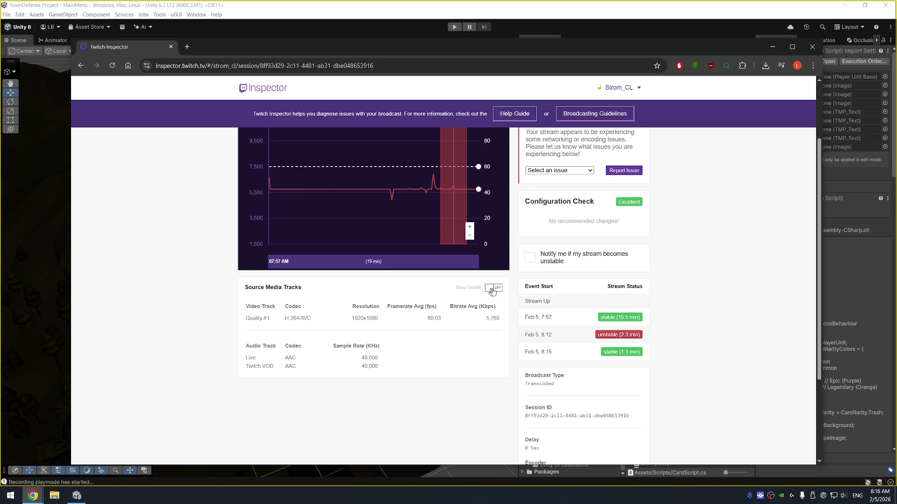
scroll(up, 3)
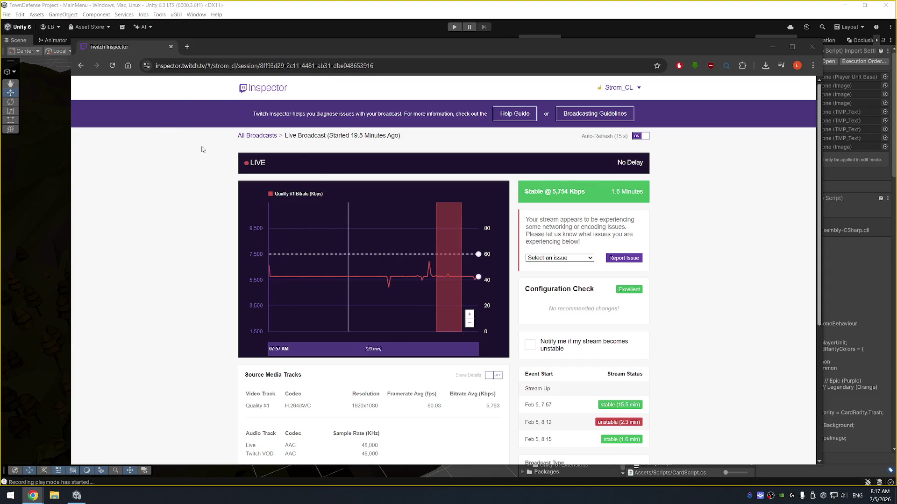
key(alt+Left)
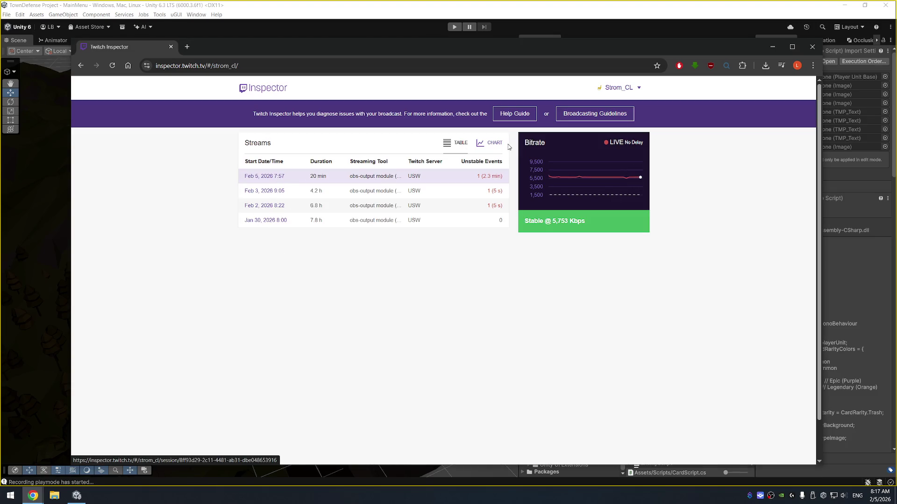
Step: Show the Streams panel as a table and open the Feb 5 stream's session details
click(489, 143)
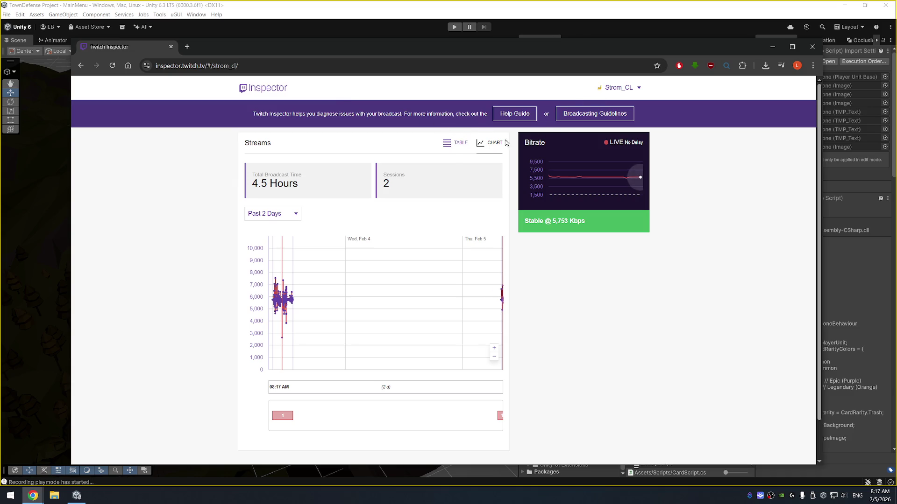
click(451, 143)
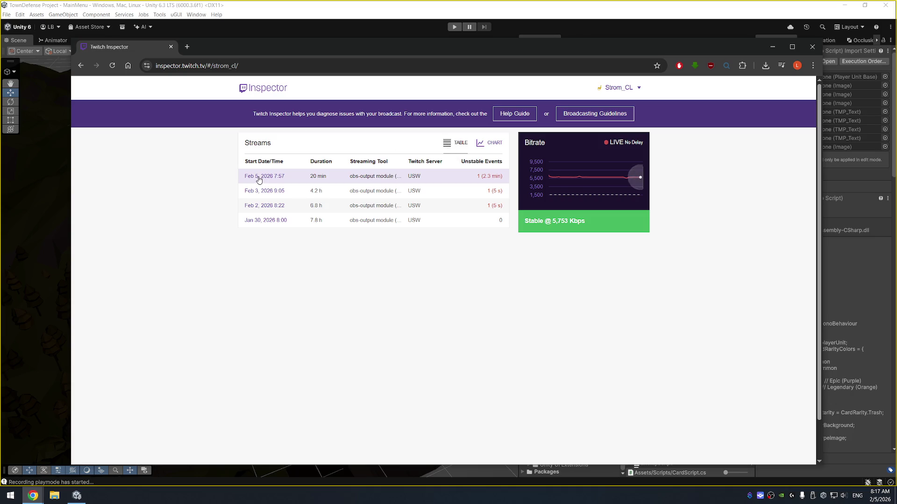
click(258, 180)
scroll(down, 3)
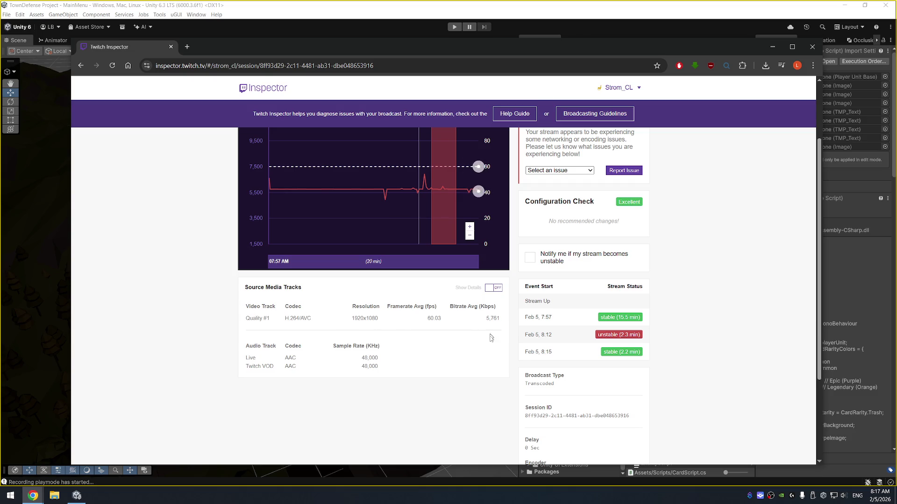
scroll(up, 3)
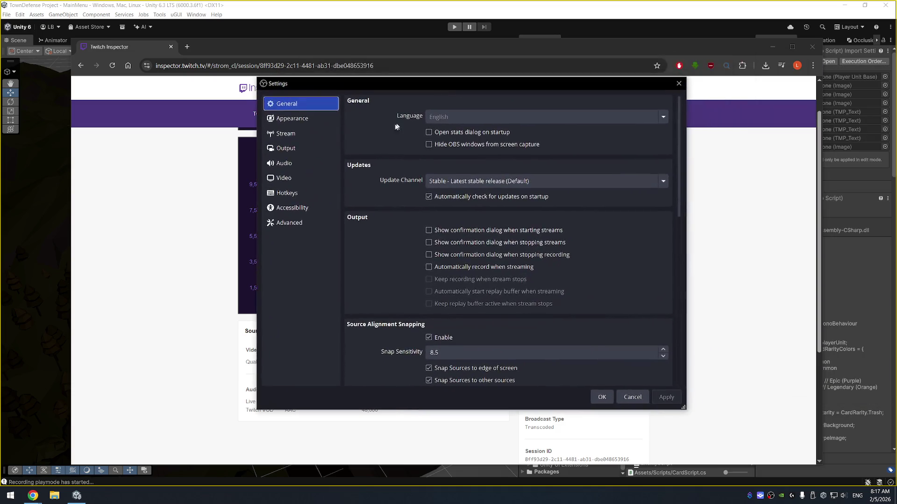
Step: Review OBS Output and Stream settings beside Twitch Inspector, then close Settings with OK
click(294, 149)
click(297, 136)
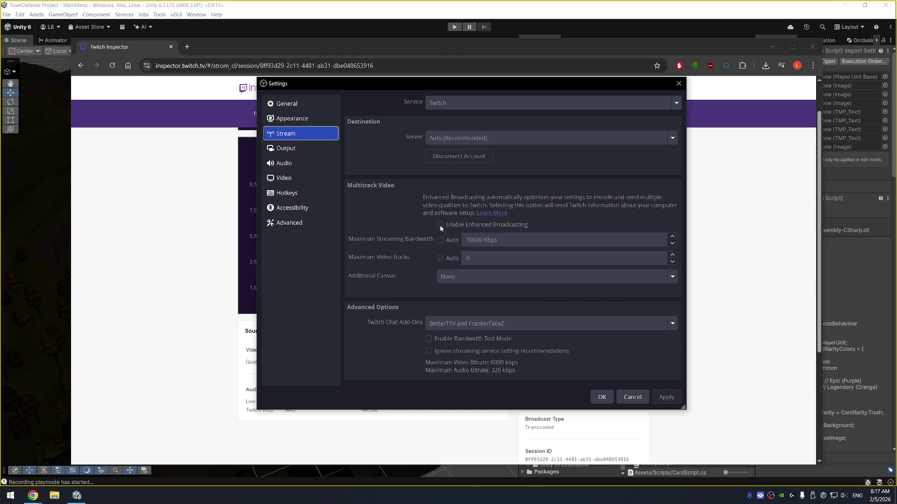
drag(501, 88, 633, 131)
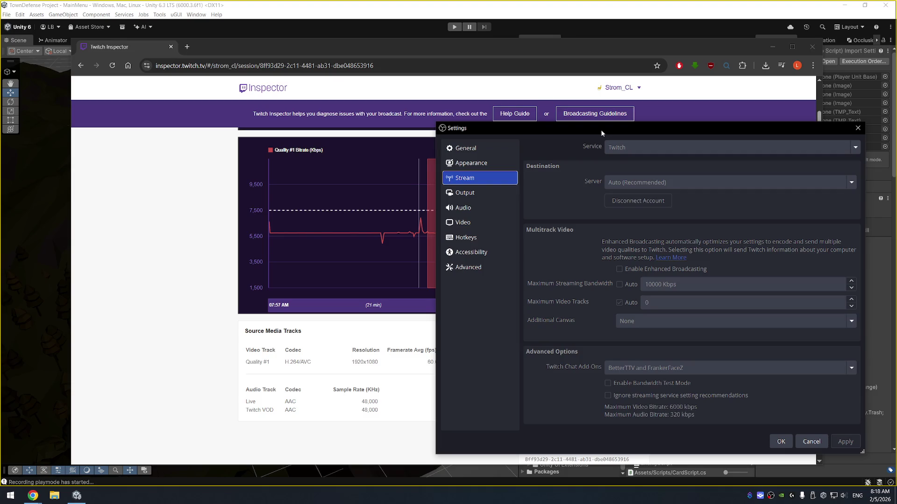
drag(602, 133, 618, 144)
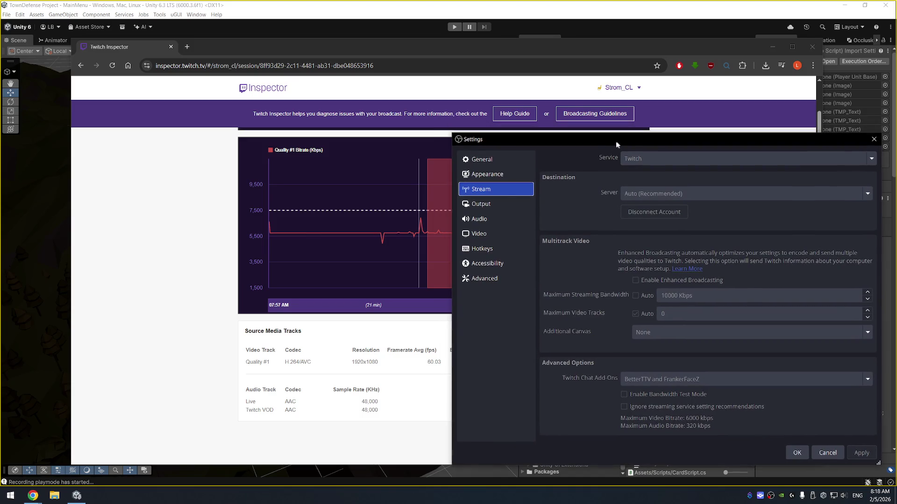
click(354, 365)
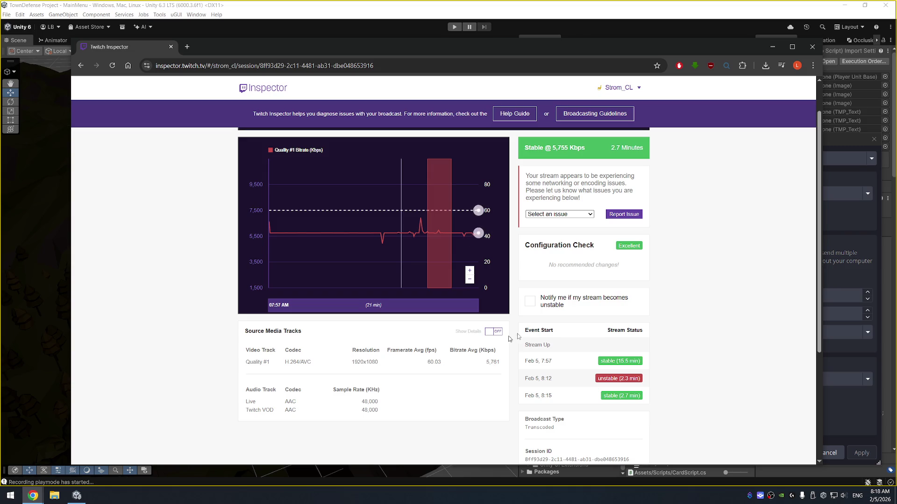
click(862, 229)
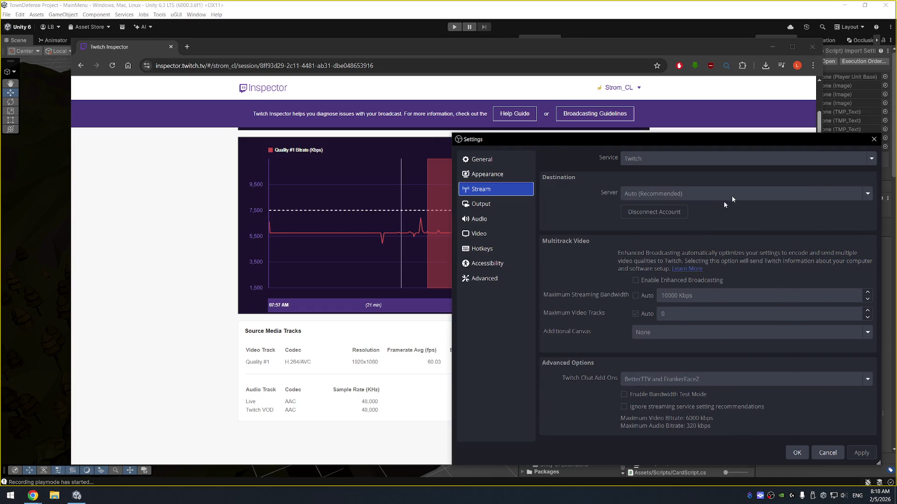
click(794, 454)
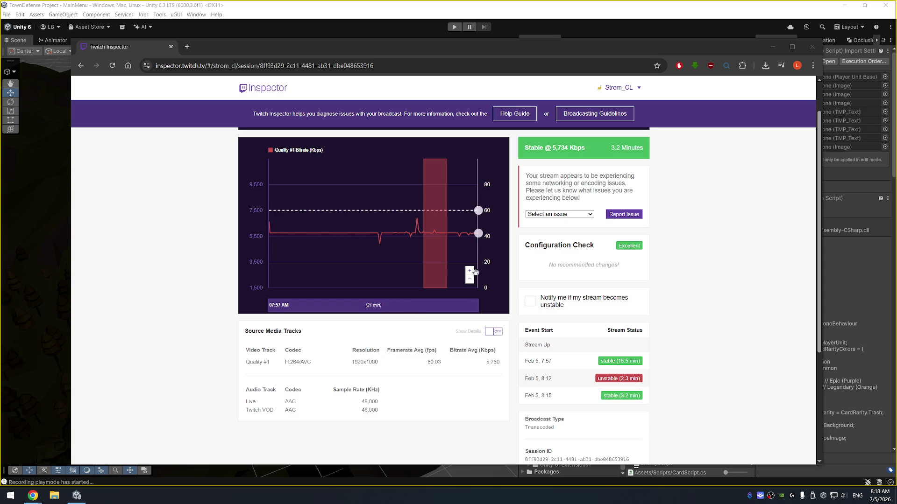
Step: Turn on Show Details for min/avg/max source track stats, then close Twitch Inspector
click(494, 334)
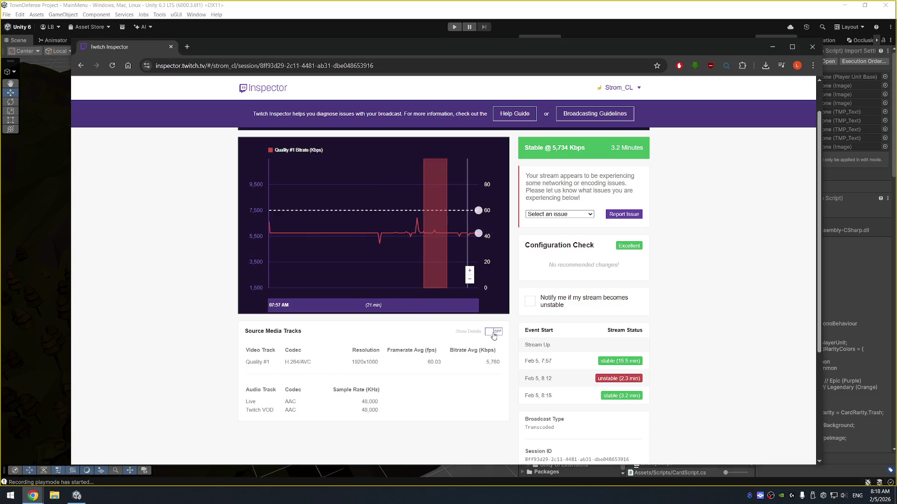
click(494, 335)
scroll(down, 3)
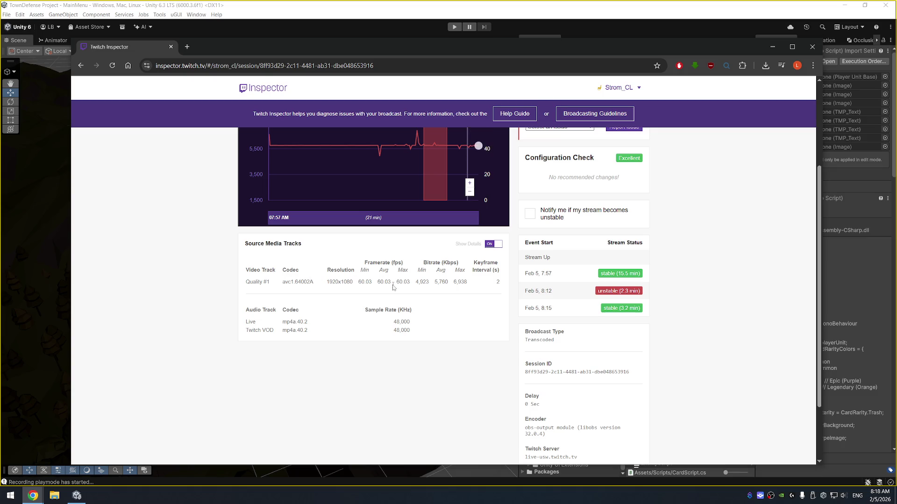
scroll(up, 3)
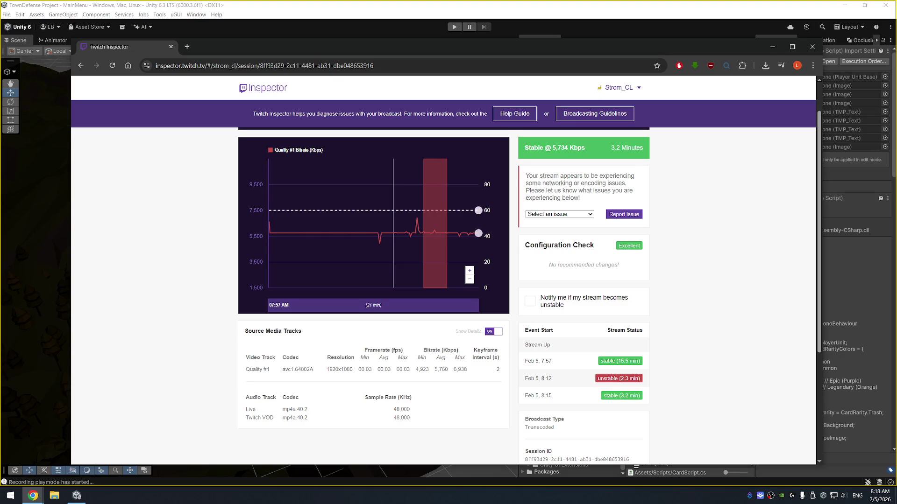
scroll(up, 3)
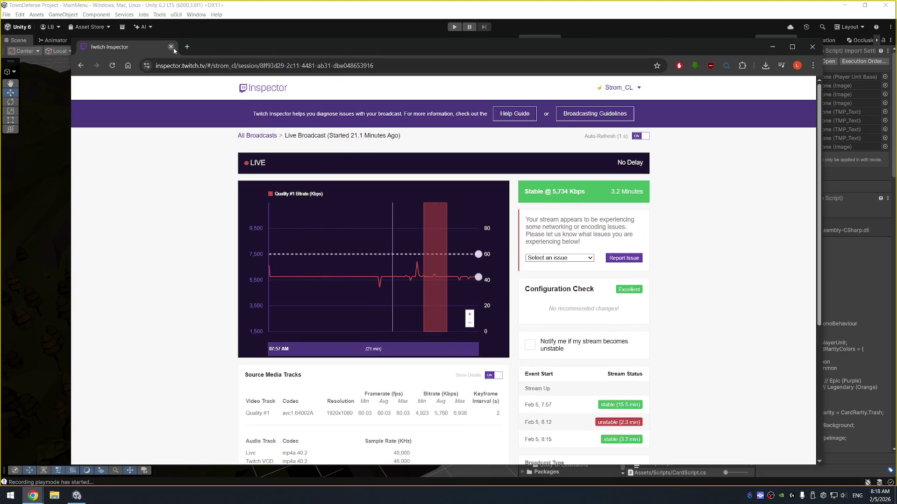
click(172, 47)
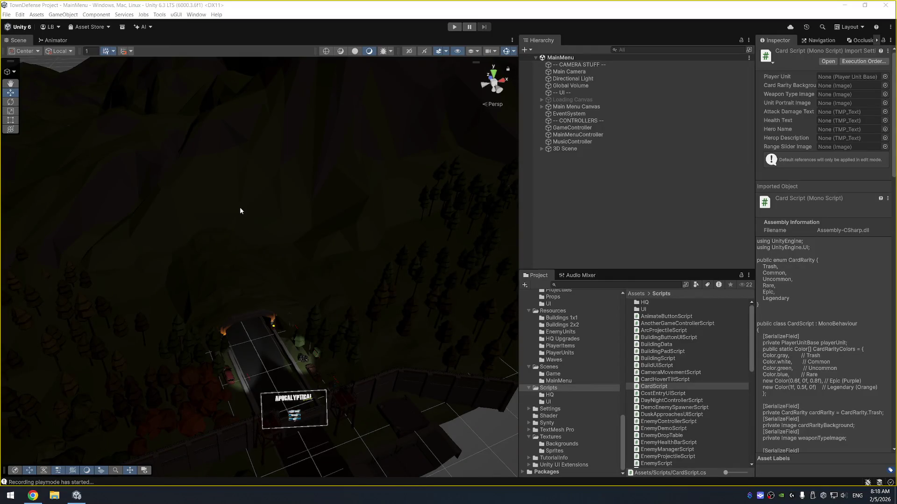
click(439, 7)
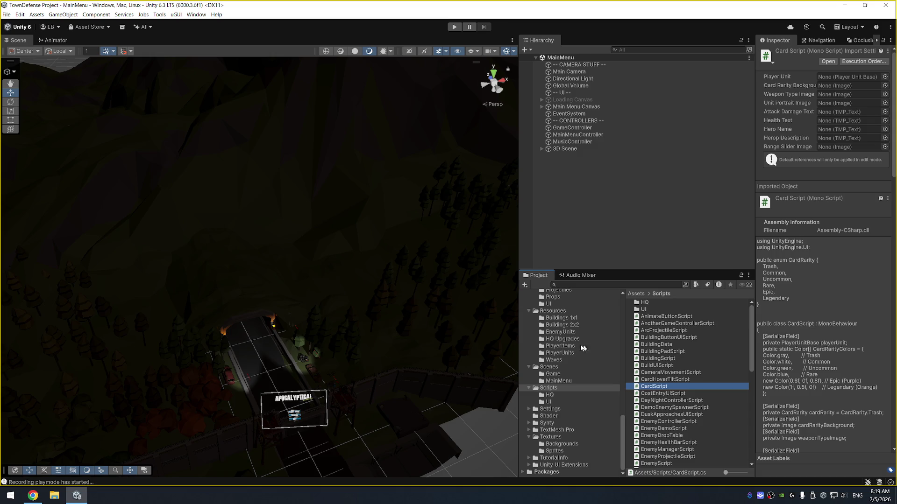
Step: Open the Scenes folder in the Project window and load the Game scene asset
click(549, 367)
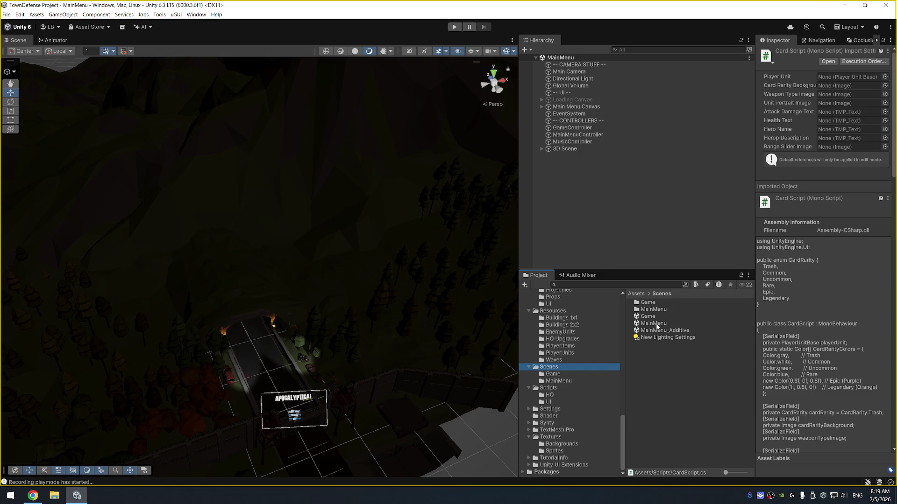
click(660, 317)
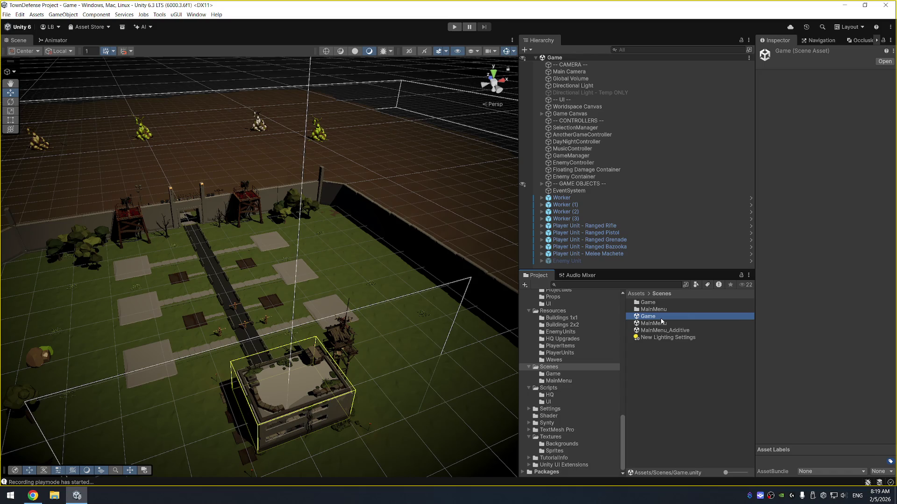
Step: Zoom and orbit the Scene view down onto the compound, then launch Microsoft Word
scroll(down, 3)
drag(369, 225, 331, 206)
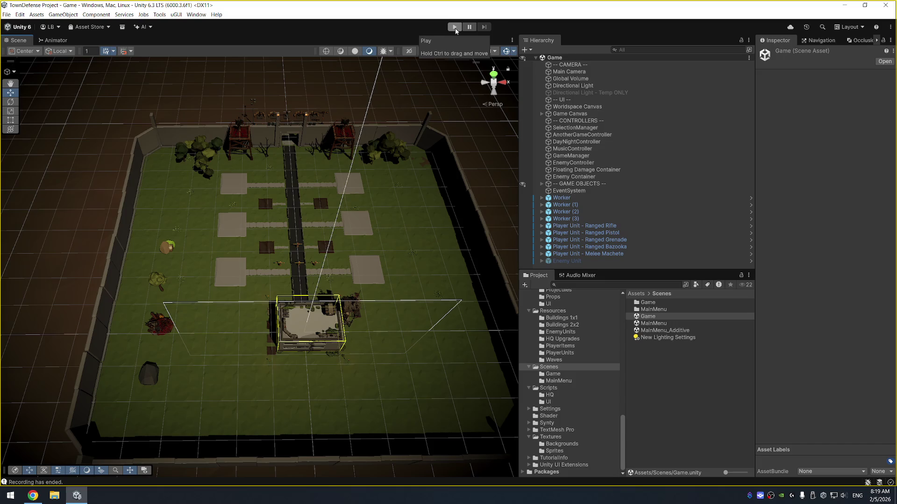
key(super)
text(word)
key(Return)
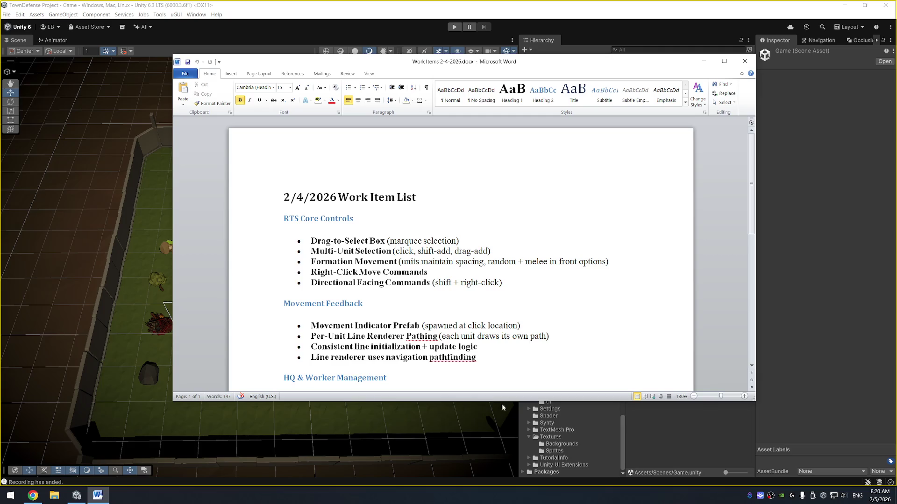
Step: Resize and position the Word window beside Unity, scrolling the work items down to Worker Behavior
drag(752, 398, 602, 396)
drag(450, 67, 698, 51)
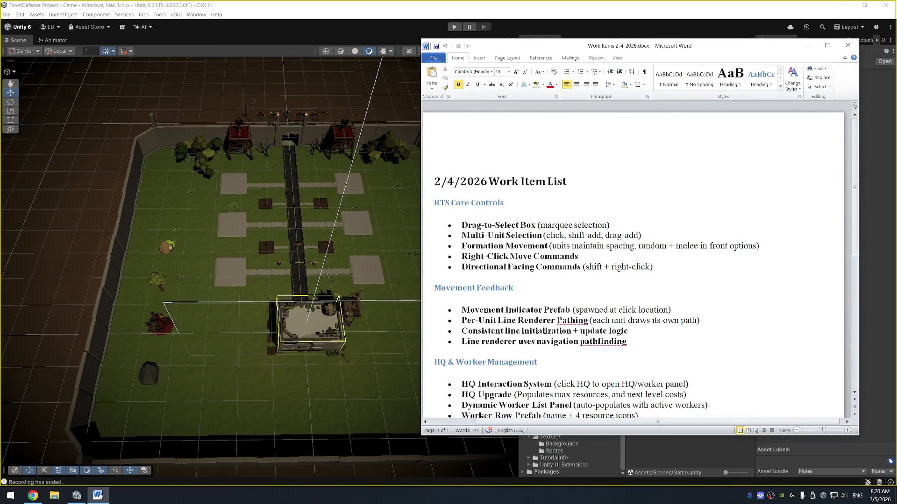
scroll(down, 3)
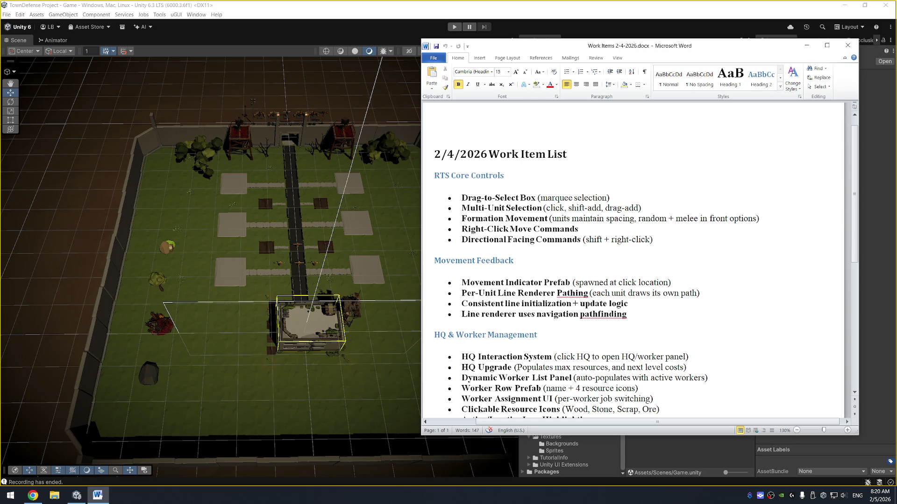
scroll(down, 3)
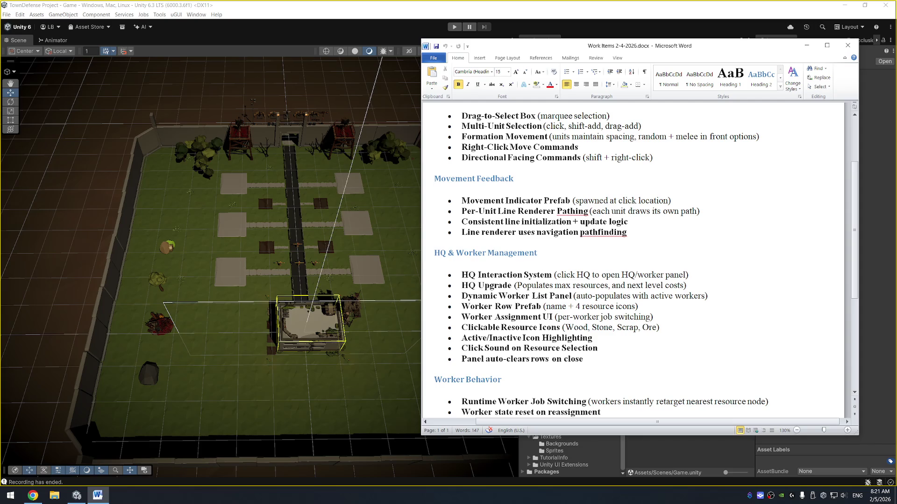
scroll(down, 3)
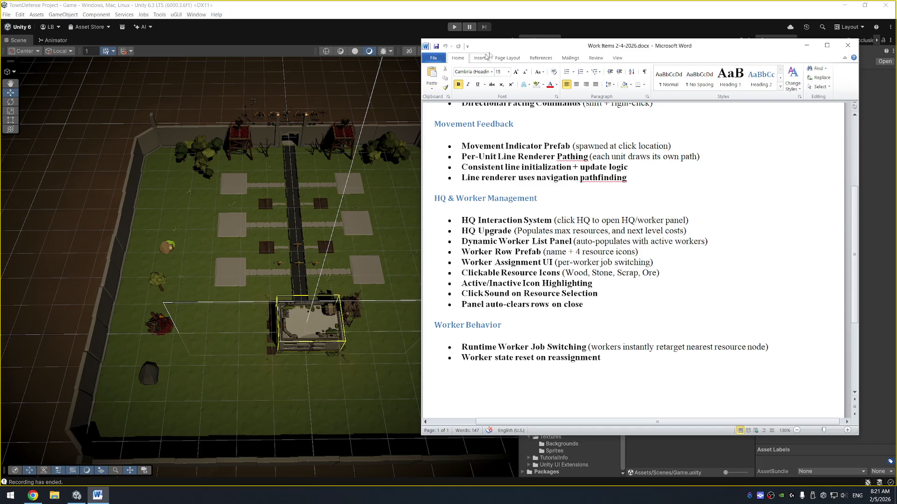
drag(516, 49, 262, 71)
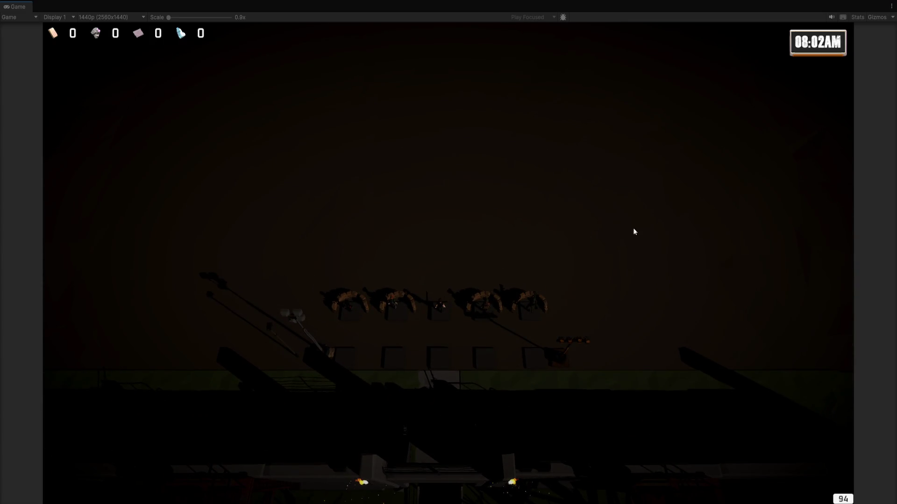
Step: Raise the DayNightController's Real Minutes Per from 0.4 to about 0.61
key(ctrl+p)
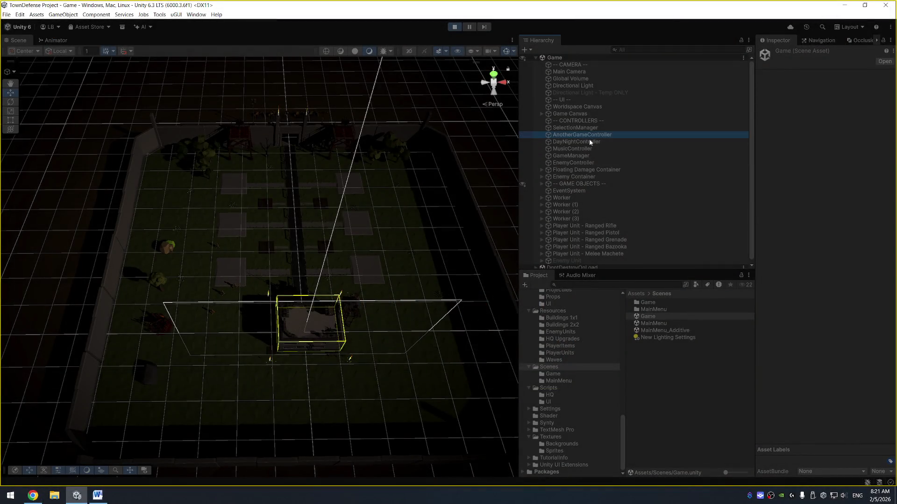
click(590, 139)
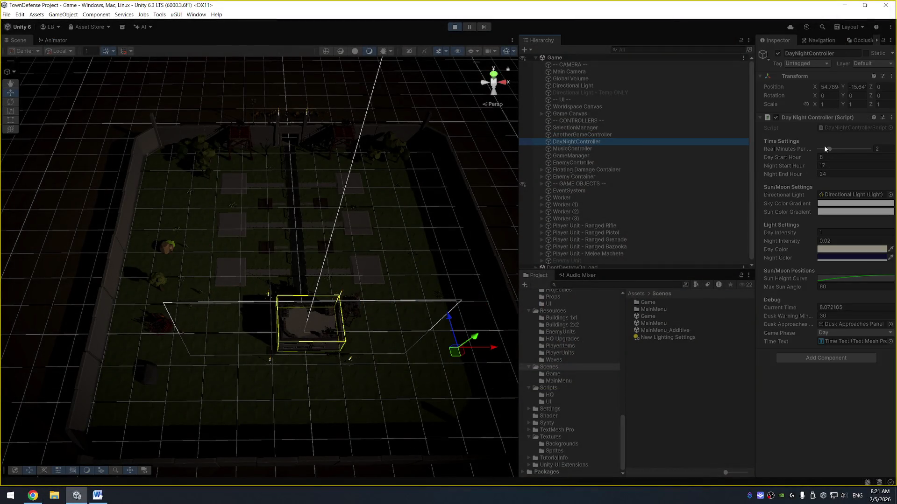
drag(821, 150, 823, 152)
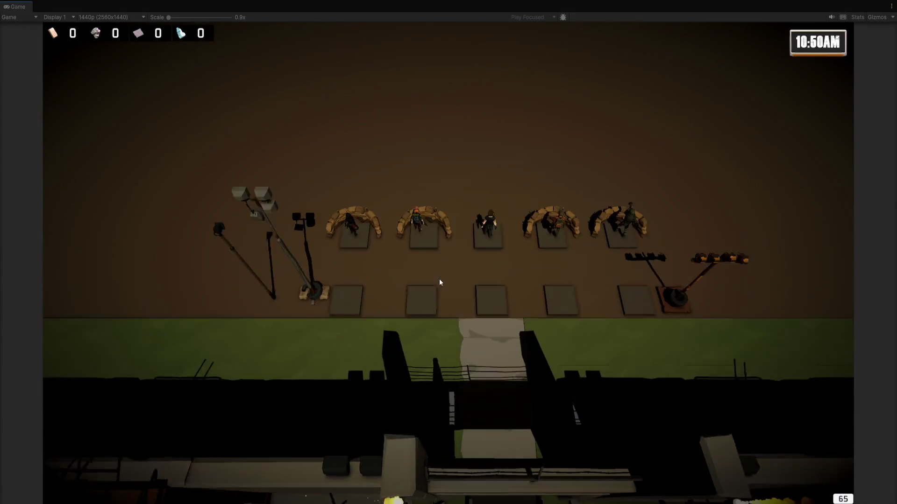
Step: Select the centre soldier and send it to several move destinations
click(446, 274)
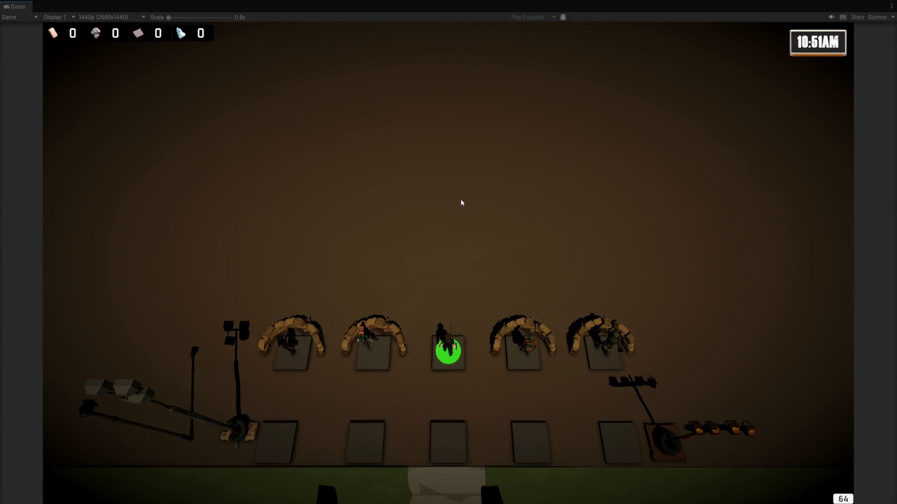
right_click(396, 196)
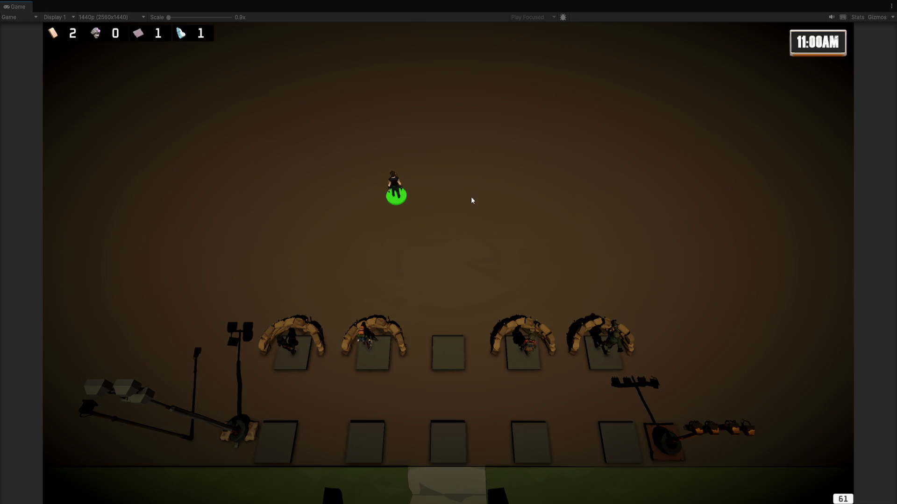
click(472, 200)
click(642, 233)
scroll(down, 3)
click(454, 199)
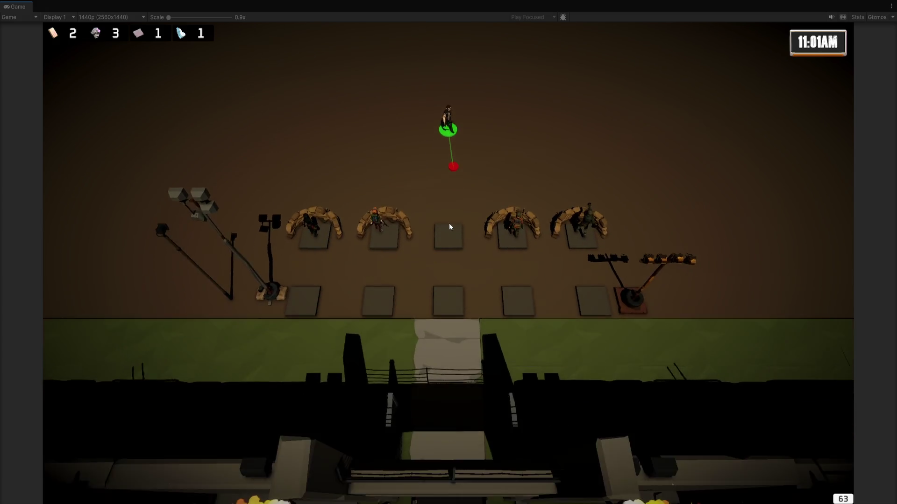
scroll(up, 3)
Step: Box-select the two bunker soldiers and march them up the field, panning to follow
drag(340, 118, 475, 346)
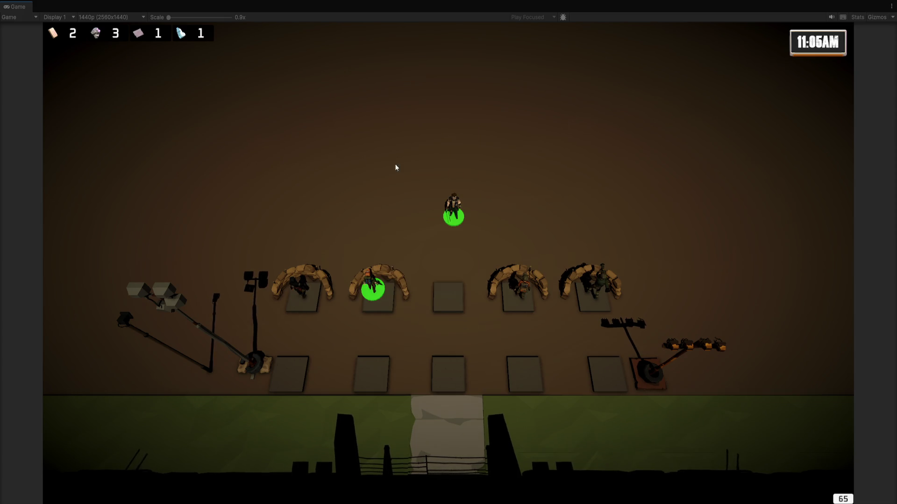
click(438, 147)
key(w)
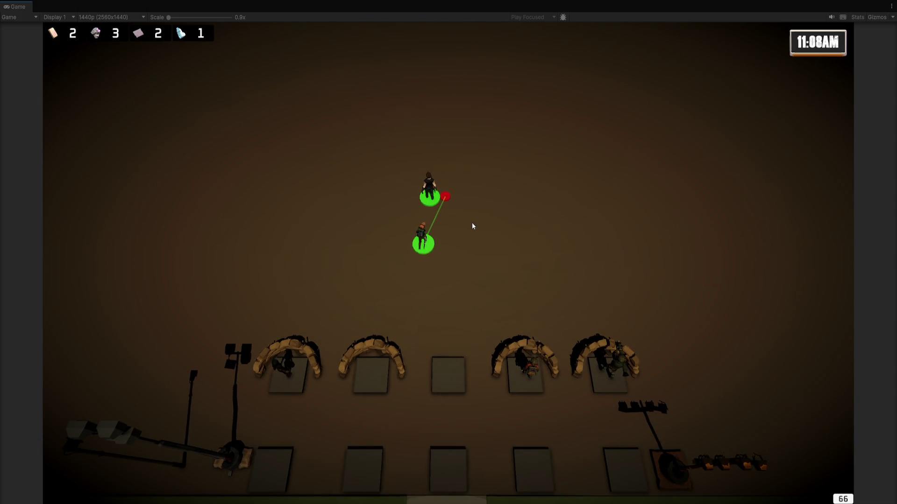
key(s)
key(w)
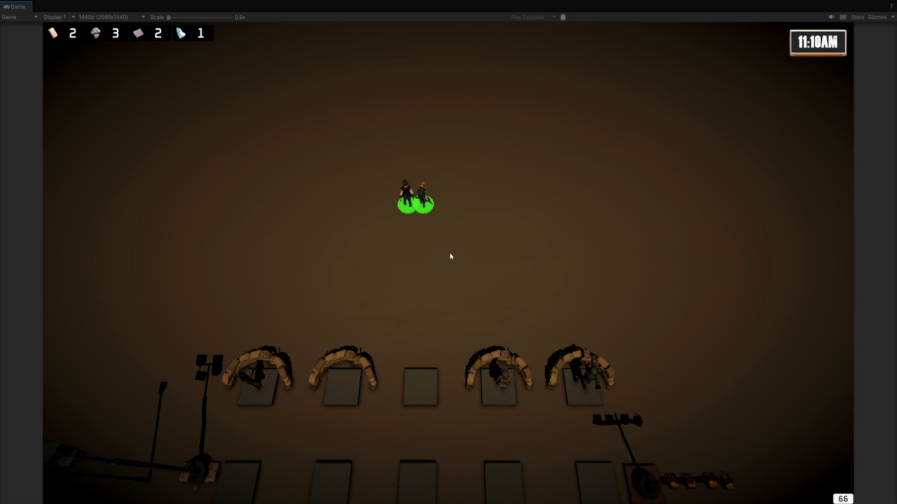
Step: Box-select the paired soldiers and the three at the bottom, then stop Play mode
click(450, 254)
drag(236, 120, 325, 174)
key(w)
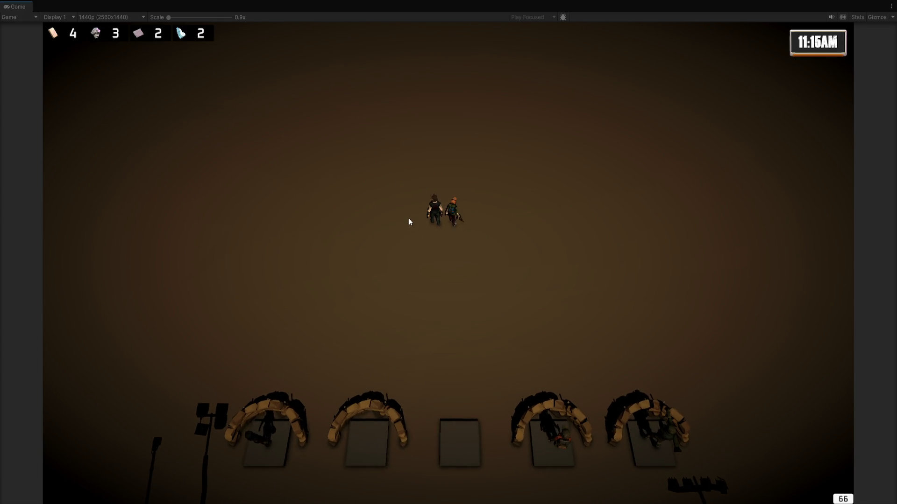
drag(365, 94, 562, 309)
drag(215, 107, 745, 478)
key(ctrl+p)
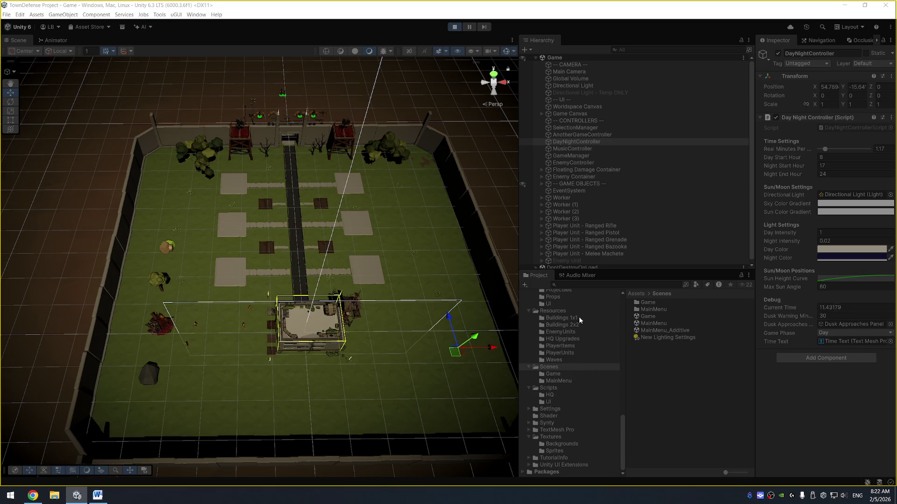
Step: Set the Selection Box material's Fill Alpha to 0.01 in the Inspector
scroll(up, 3)
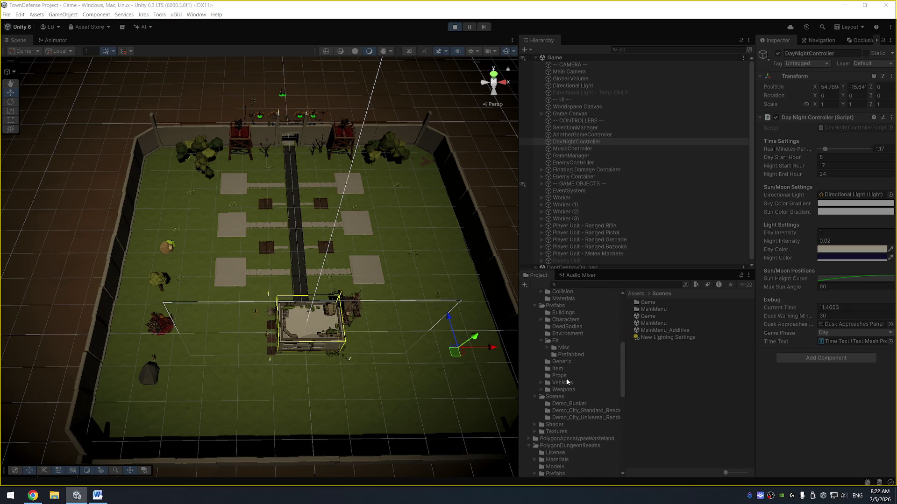
click(568, 380)
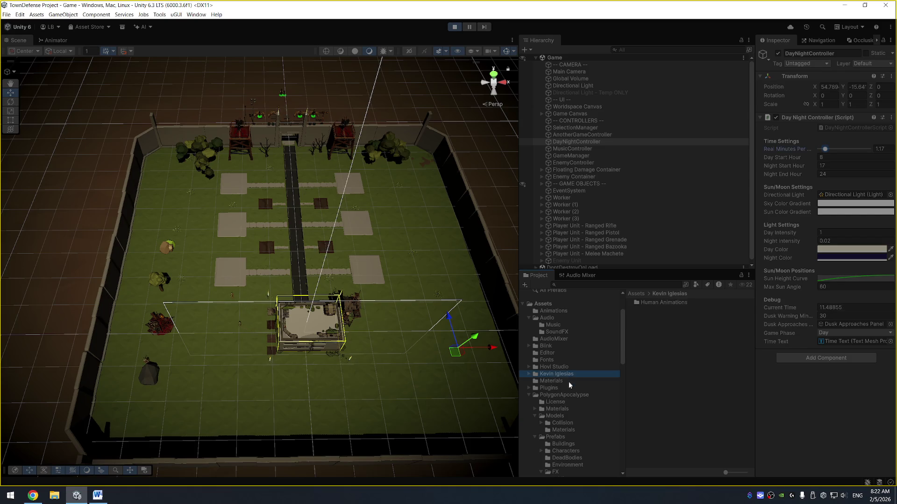
click(710, 316)
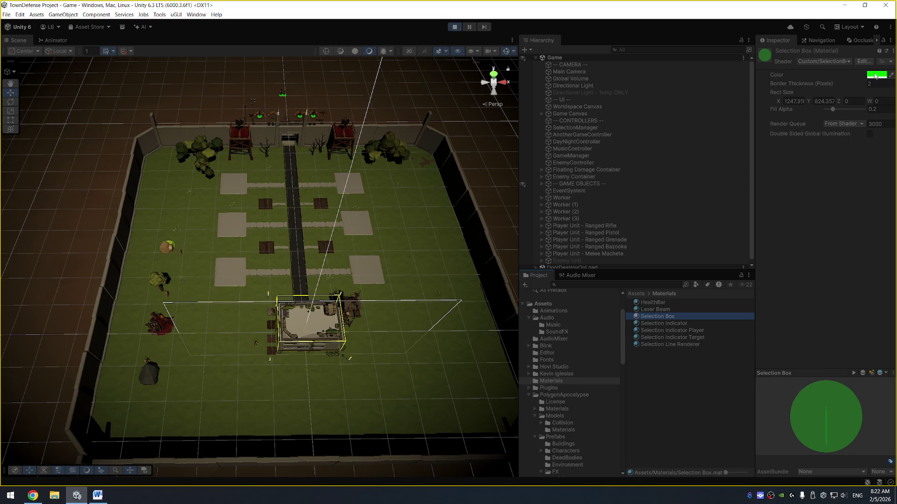
click(874, 75)
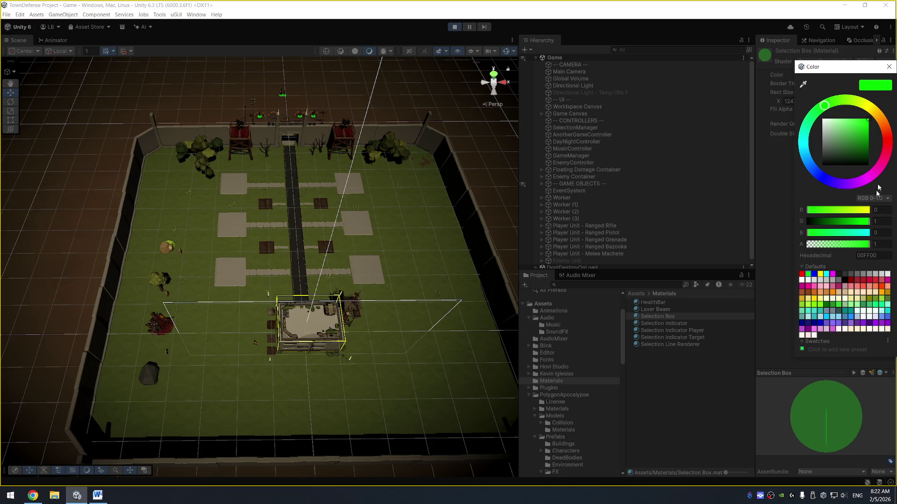
click(889, 69)
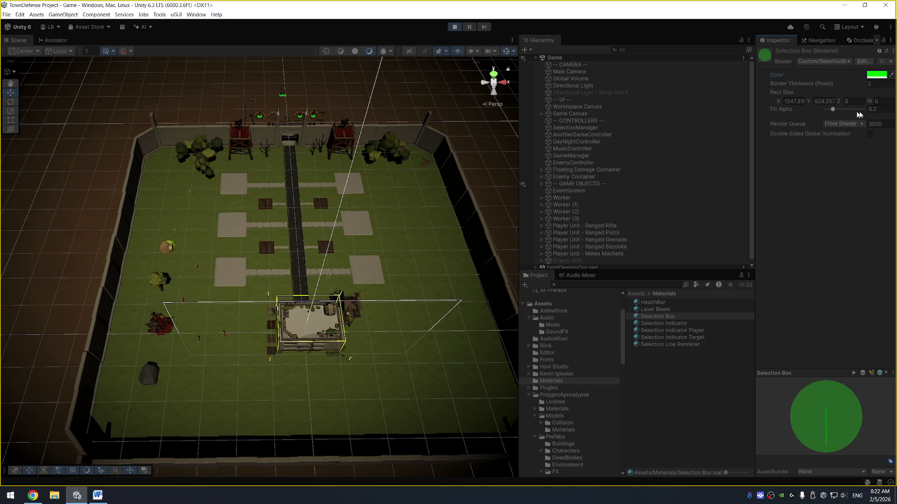
click(880, 111)
text(.01)
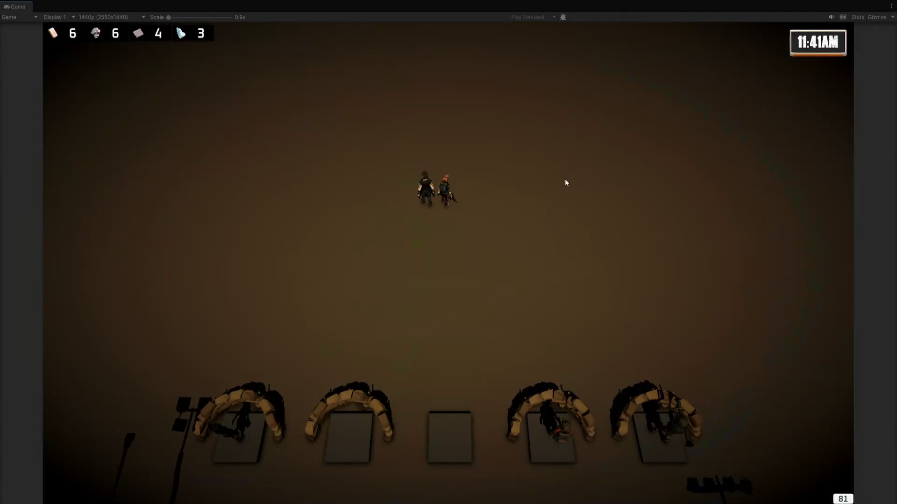
Step: Test the selection rectangle in play, then change Fill Alpha to 0.03 and recheck it
drag(372, 134, 674, 266)
key(shift+space)
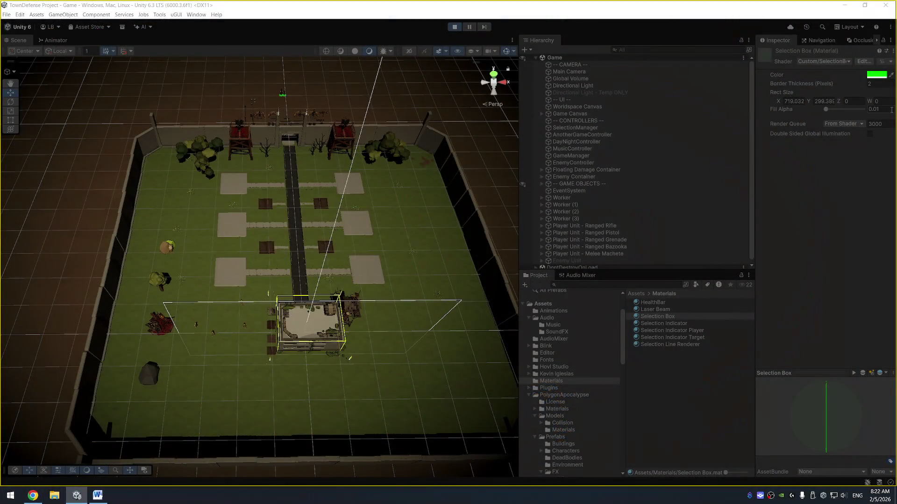
click(878, 109)
text(0.03)
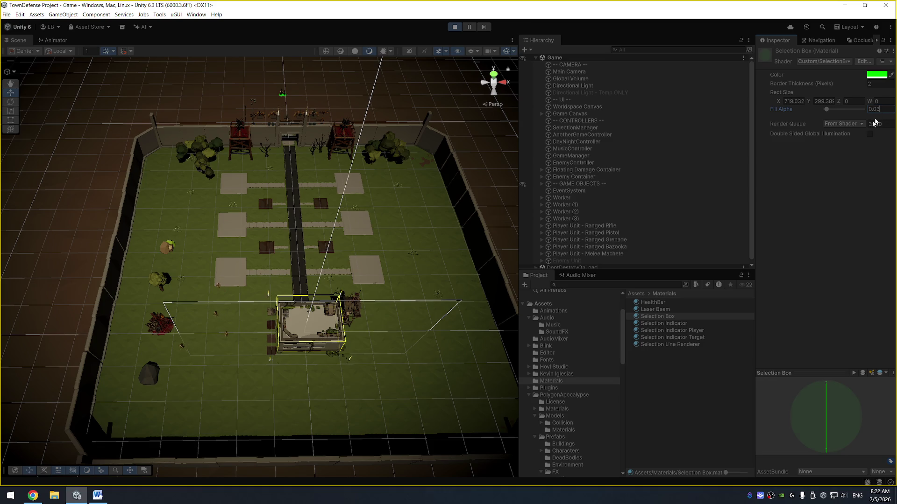
key(shift+space)
drag(352, 115, 565, 291)
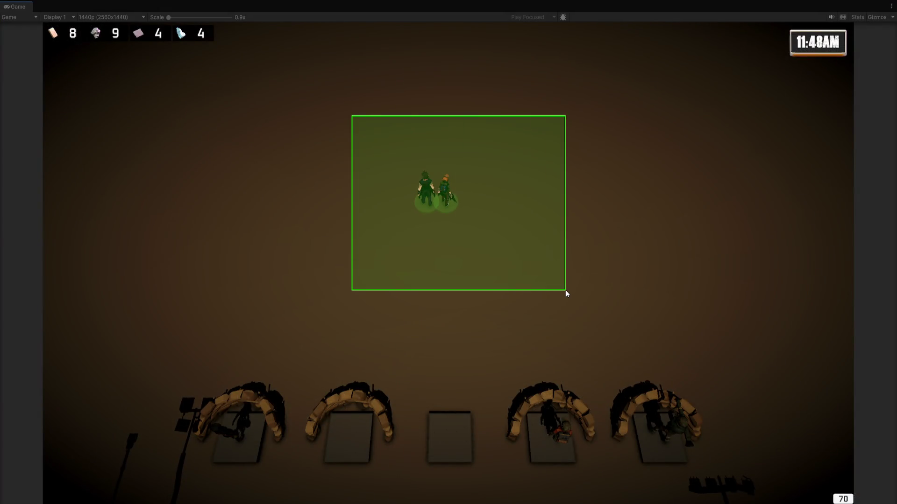
Step: Box-select the soldiers in the bunkers and move them to a new spot
drag(325, 97, 536, 282)
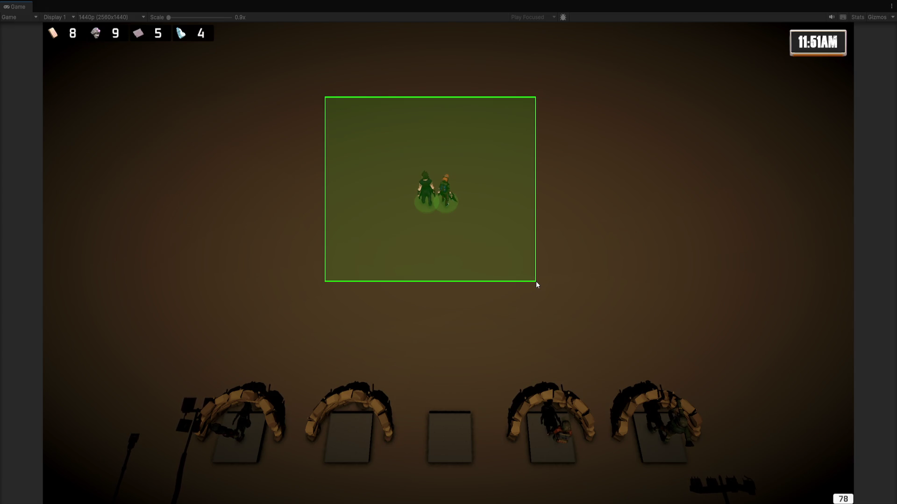
drag(536, 281, 544, 280)
scroll(down, 3)
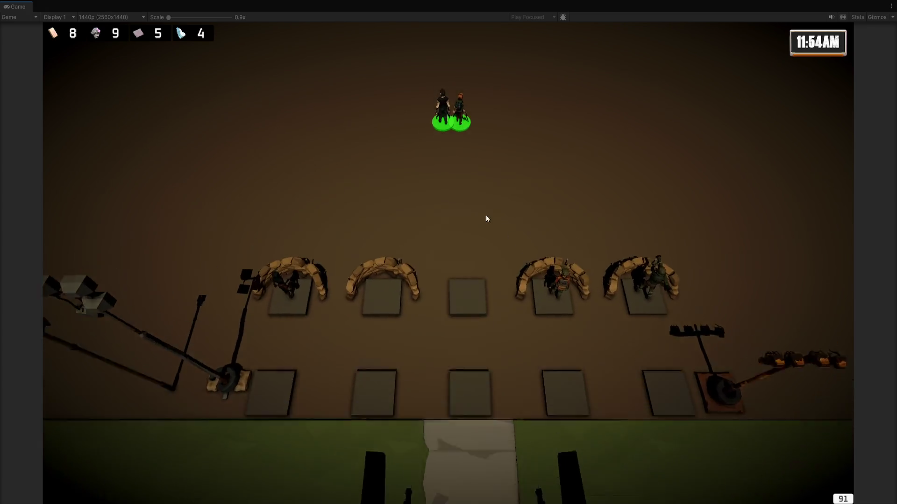
drag(201, 73, 670, 368)
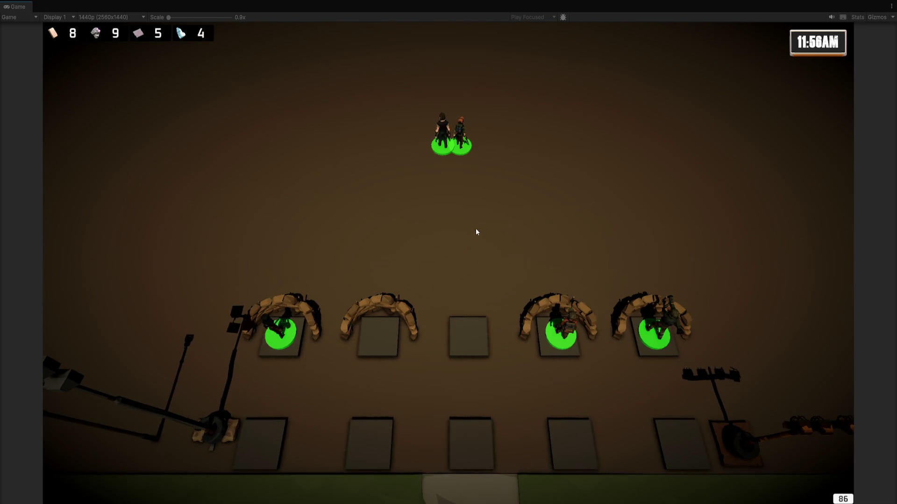
right_click(481, 232)
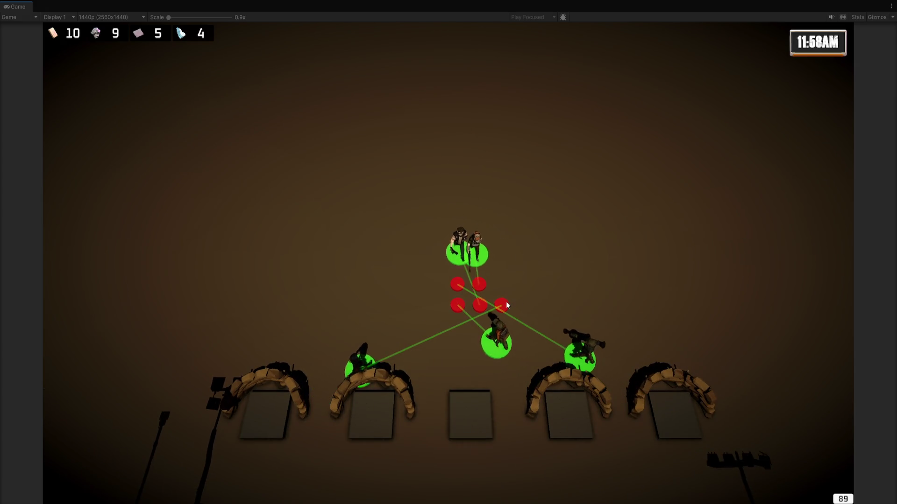
Step: Pan south to the wall and send the units through the gate onto the road
key(s)
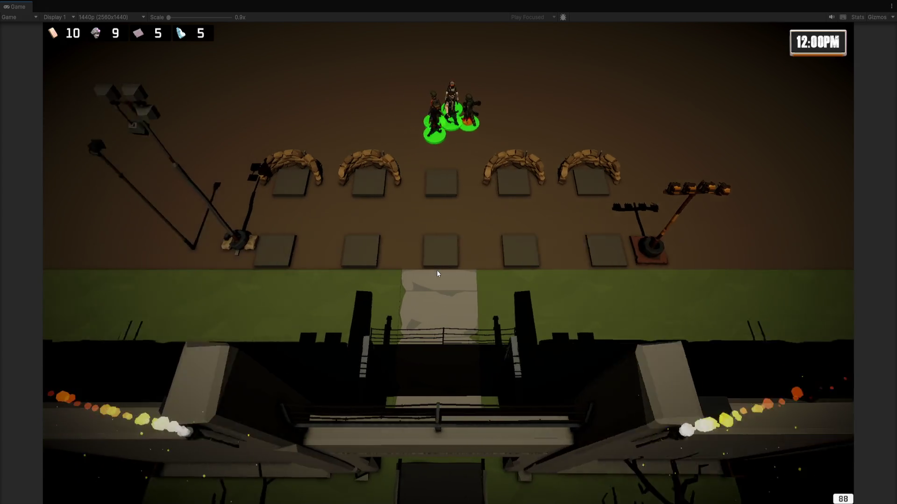
key(s)
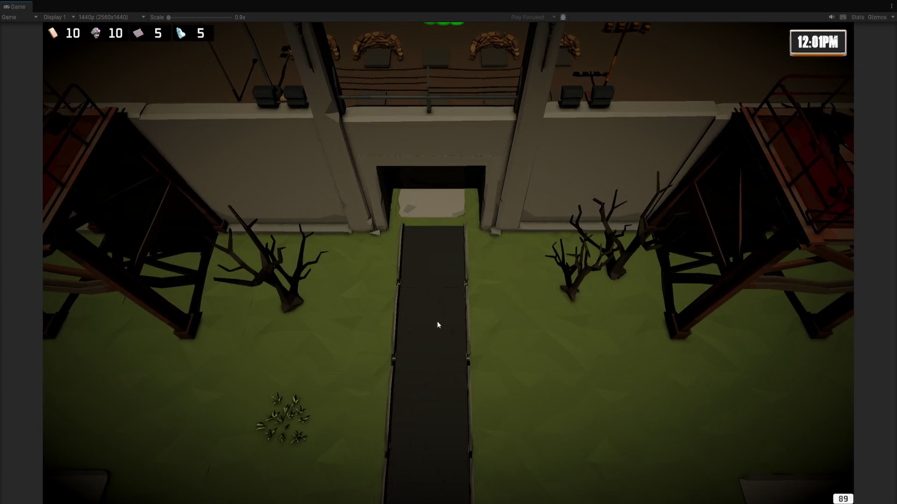
scroll(down, 3)
scroll(up, 3)
right_click(538, 310)
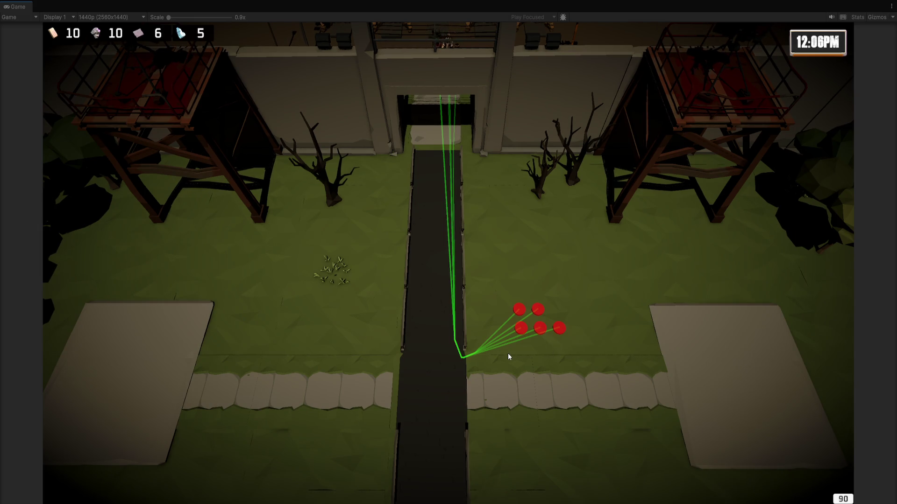
scroll(up, 3)
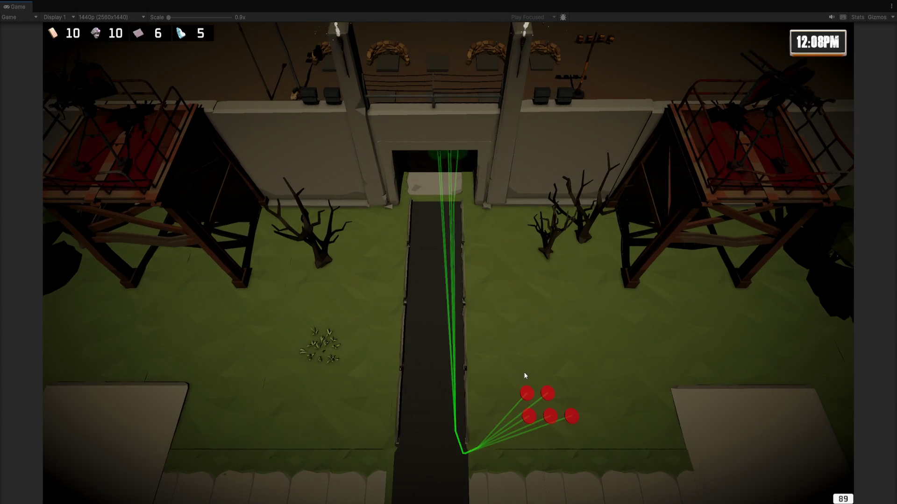
key(s)
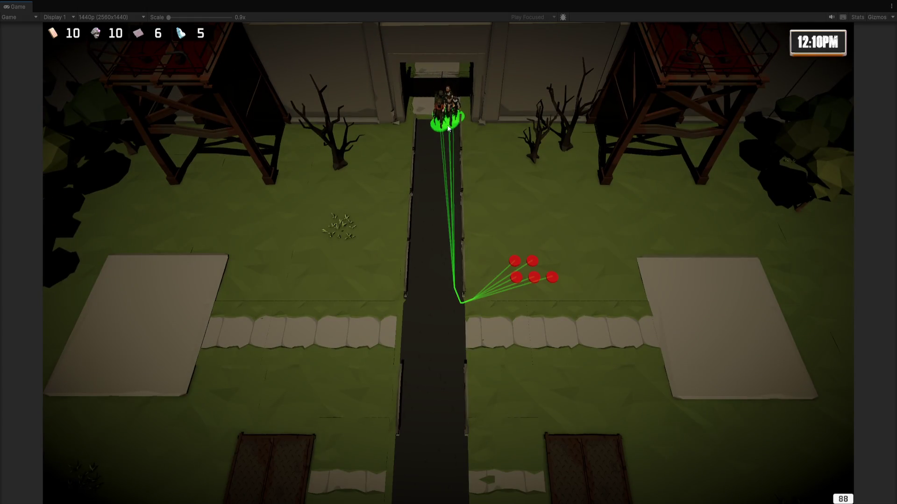
Step: Add waypoints beside the road, then select all four units and set a formation point below the building
click(301, 321)
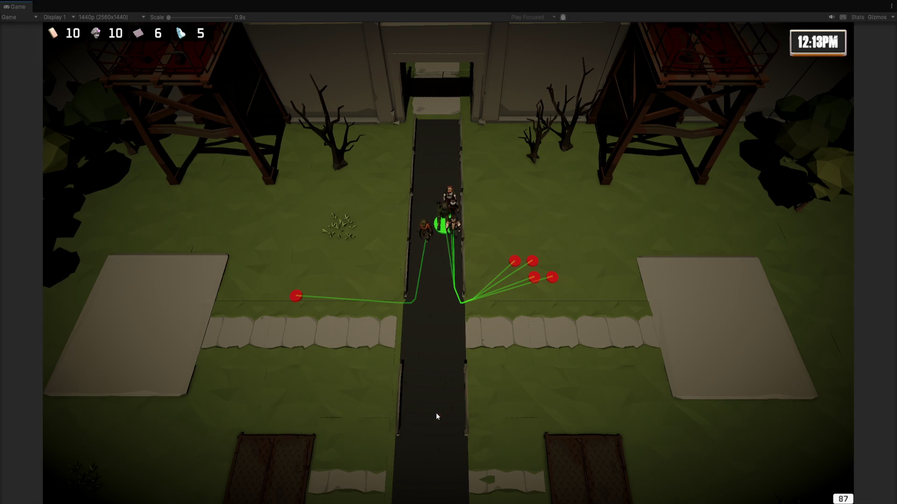
click(436, 409)
key(s)
key(s)
scroll(down, 3)
scroll(up, 3)
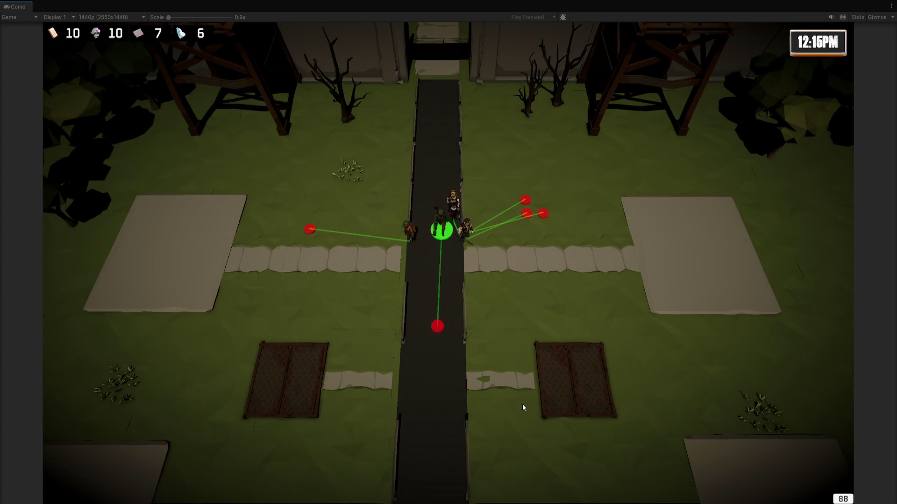
drag(280, 149, 638, 370)
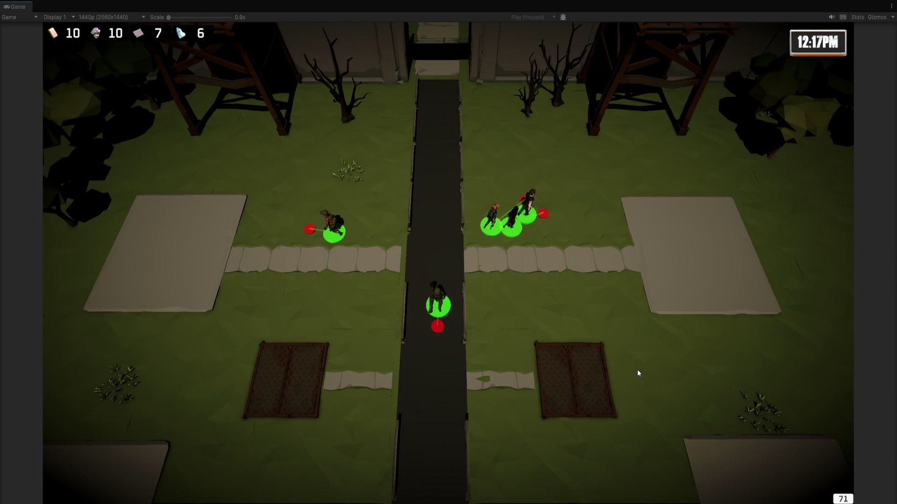
key(s)
key(s)
click(475, 370)
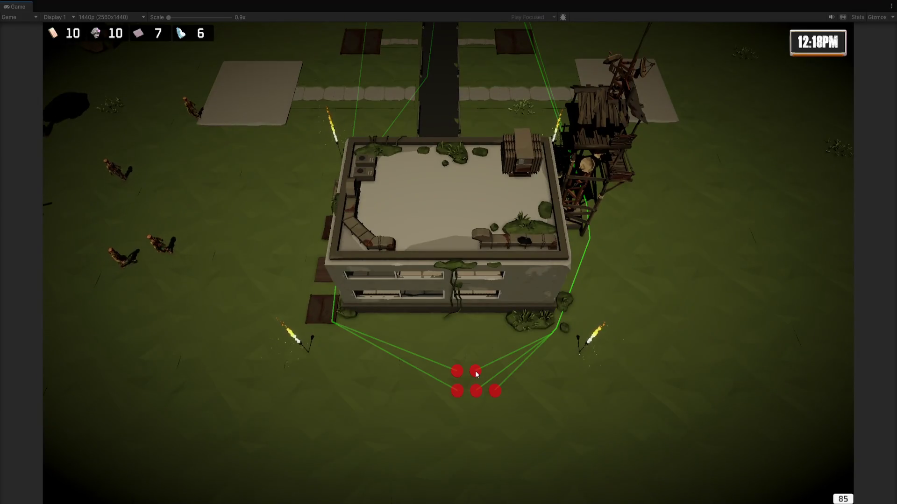
Step: Reposition the units' waypoint from lower right to below the building to lower left
scroll(down, 3)
key(w)
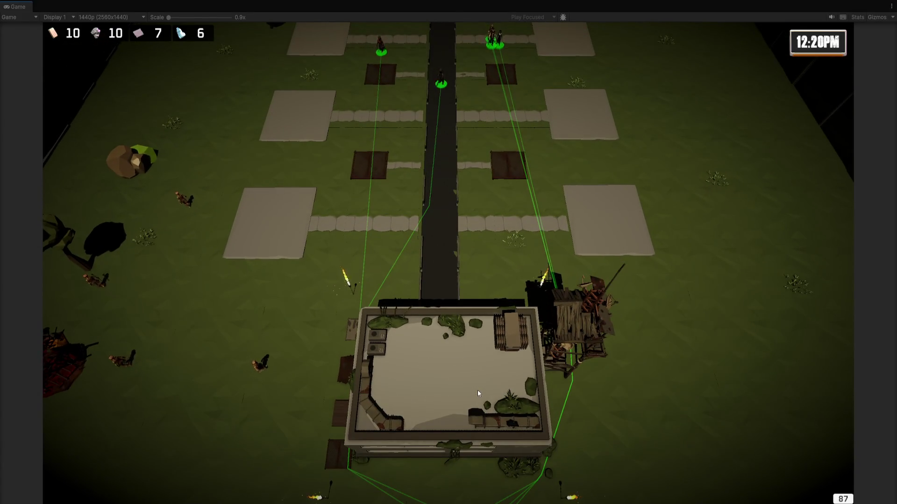
key(s)
click(590, 432)
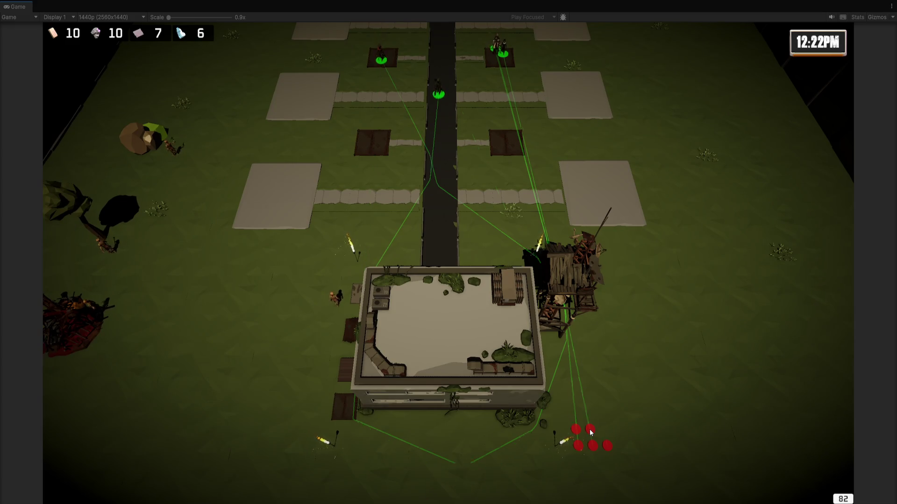
click(442, 439)
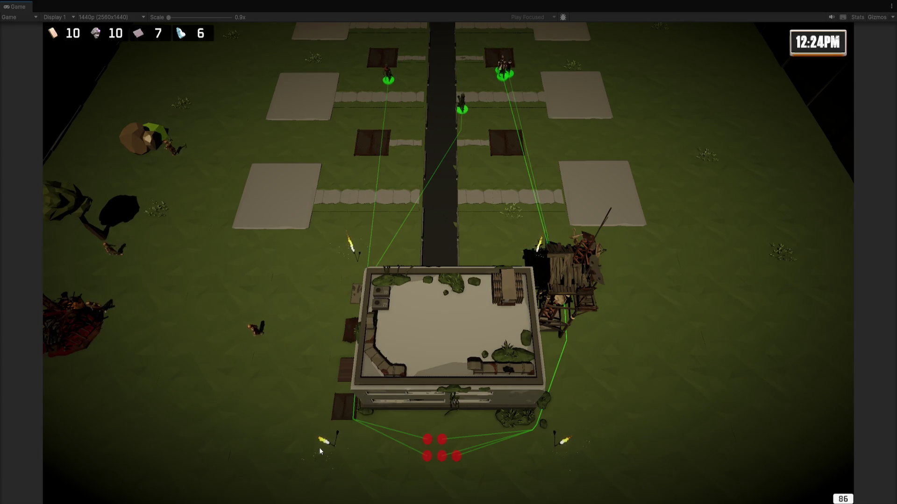
click(295, 427)
Step: Pan up to the gate and send the units along the road to a point beyond it
key(w)
key(a)
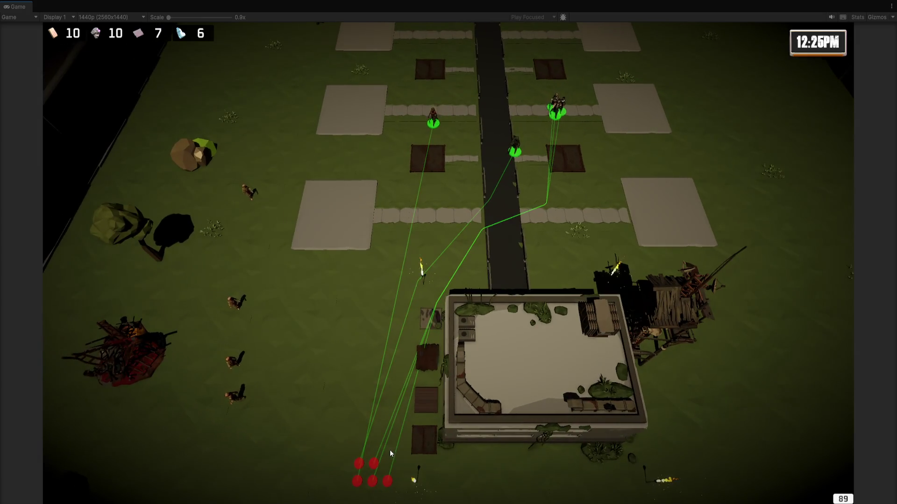
key(w)
click(489, 49)
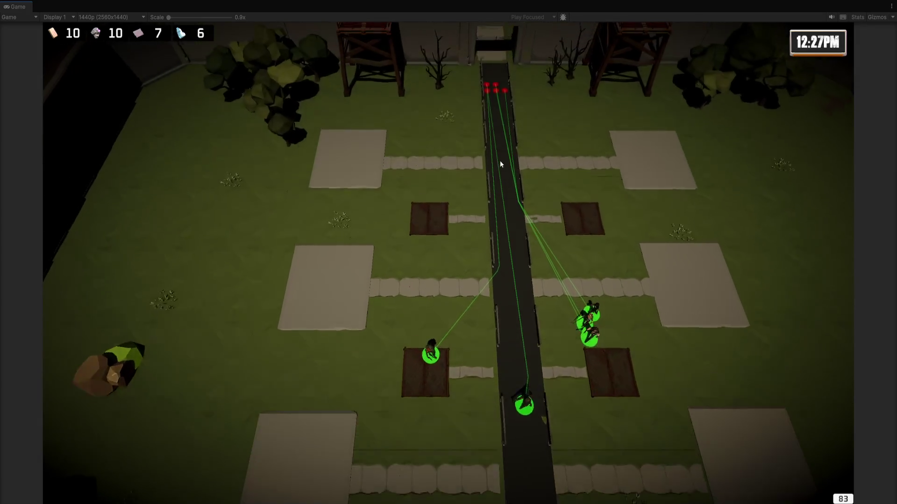
scroll(down, 3)
click(490, 128)
scroll(up, 3)
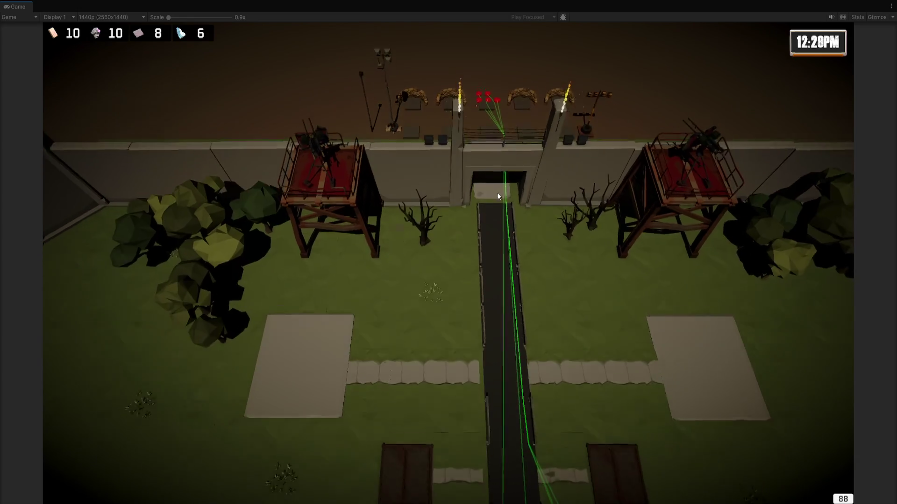
scroll(down, 3)
Step: Pan back to the base and view, then dismiss, the big plot's build options
key(s)
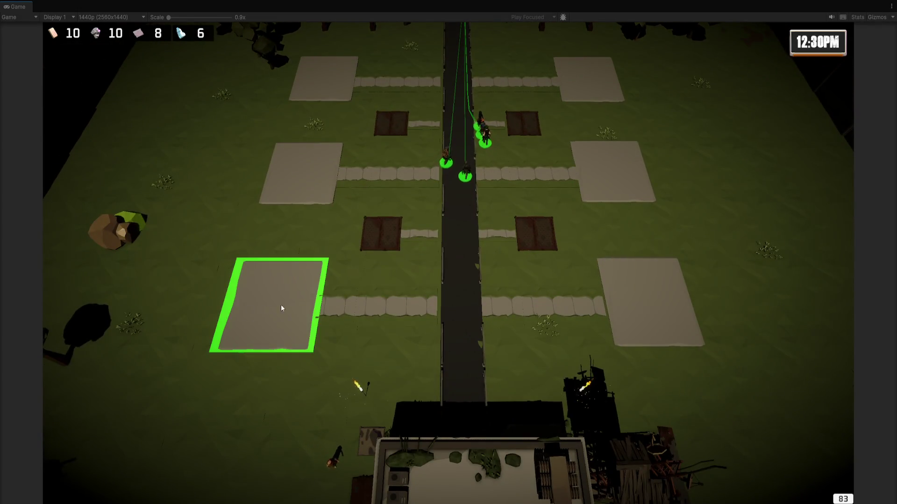
scroll(up, 3)
click(318, 326)
key(a)
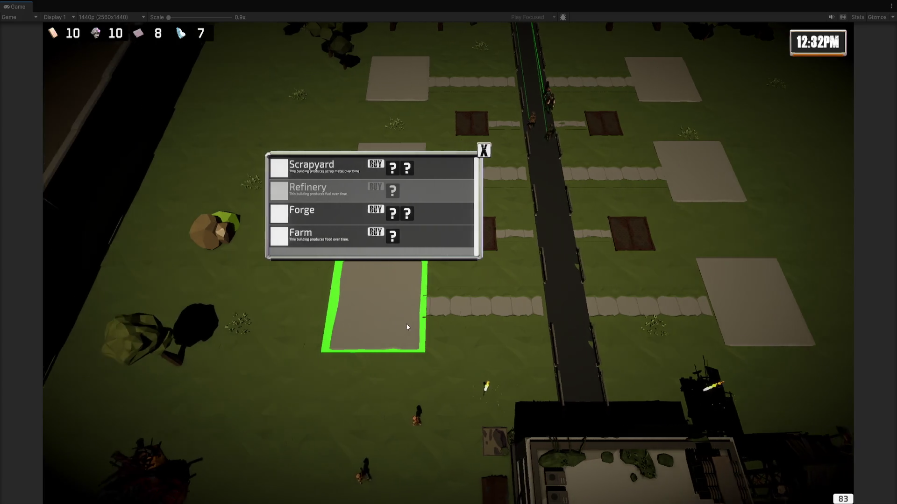
scroll(up, 3)
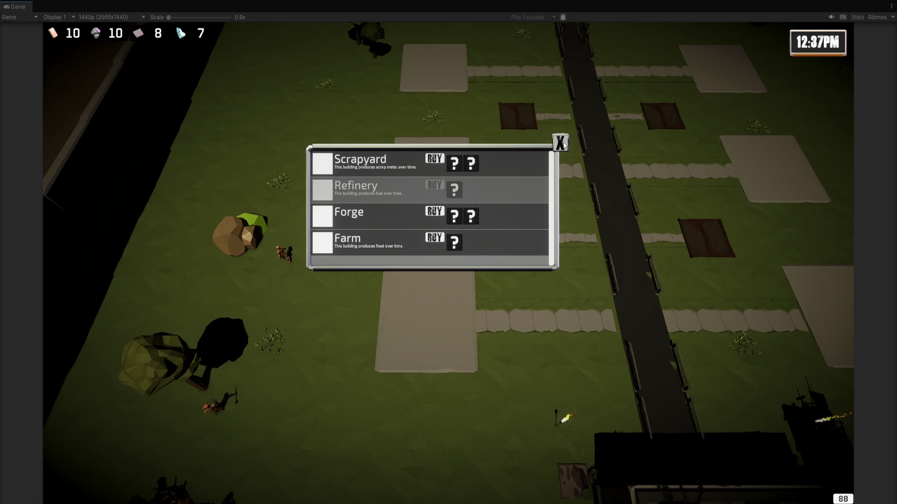
key(Escape)
Step: In the HQ panel, set Worker (1), Worker (3) and Worker to gather stone
click(495, 292)
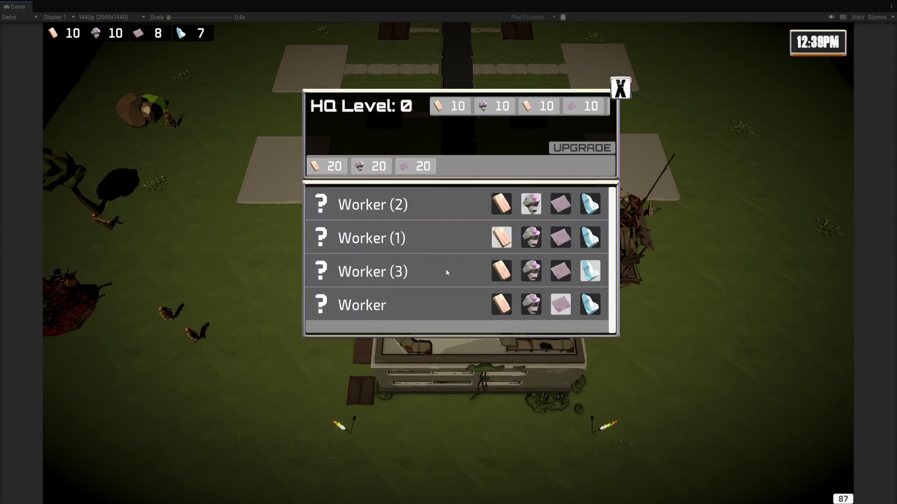
click(620, 88)
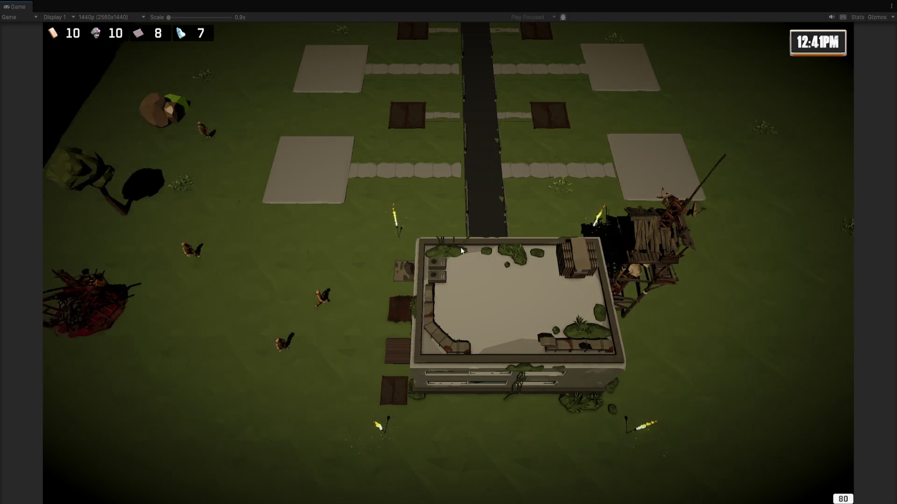
scroll(down, 3)
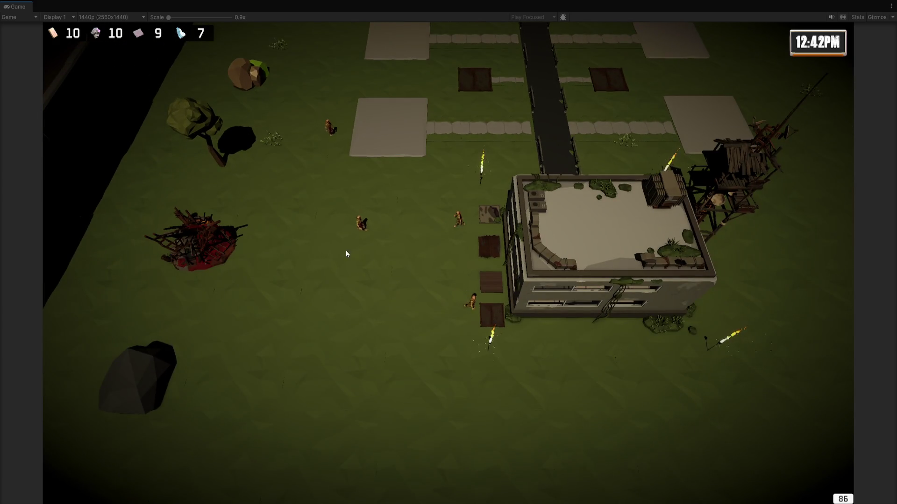
click(620, 216)
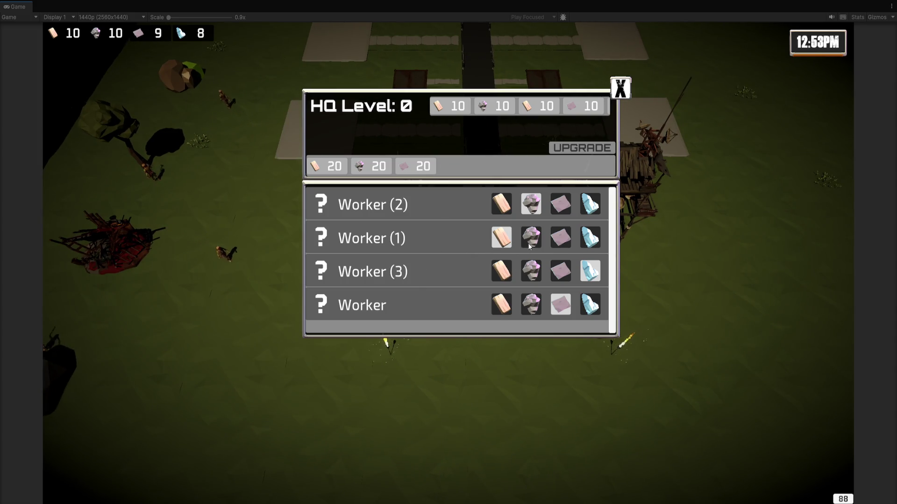
click(531, 237)
click(531, 272)
click(531, 305)
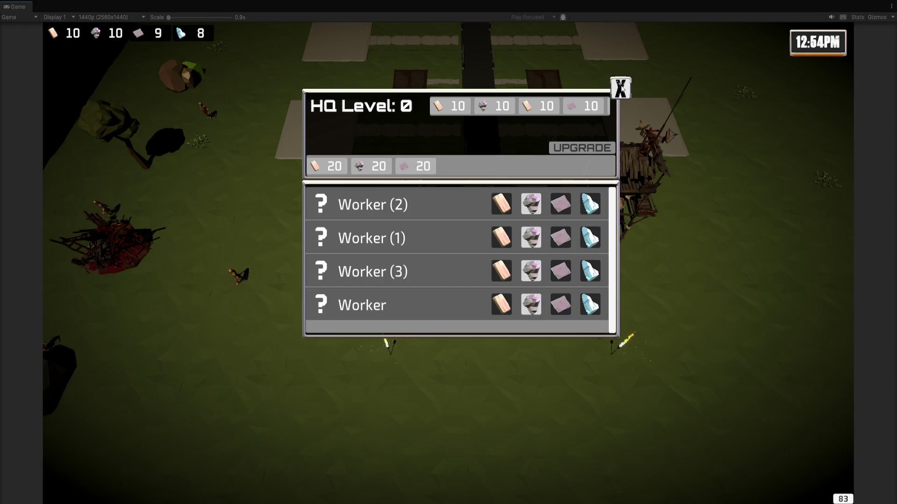
click(621, 88)
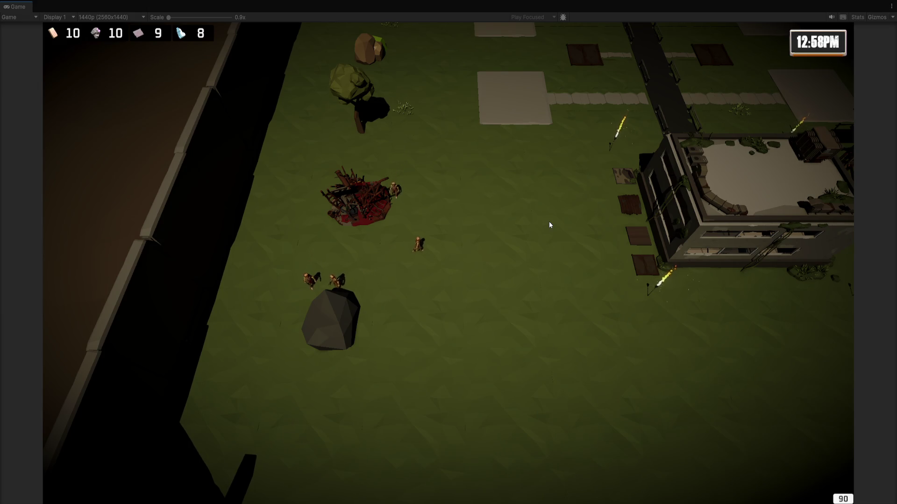
Step: Reopen the HQ panel and switch Worker to gathering wood
key(d)
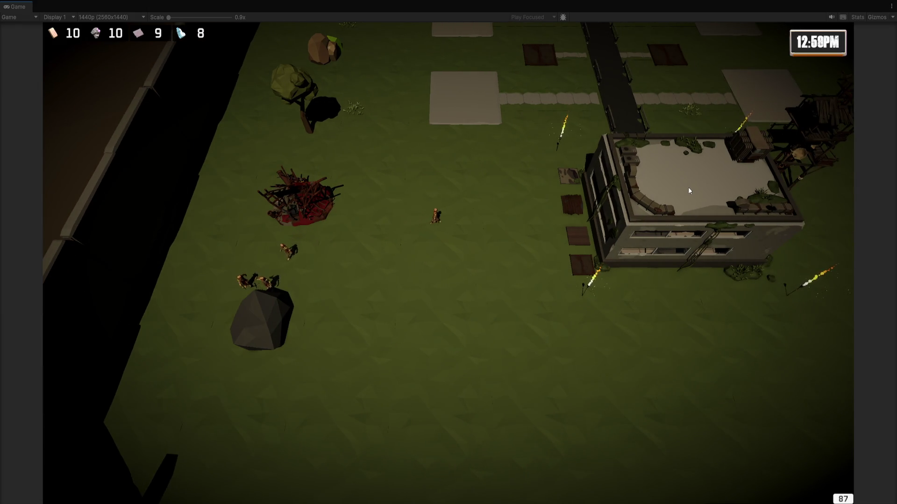
key(d)
key(d)
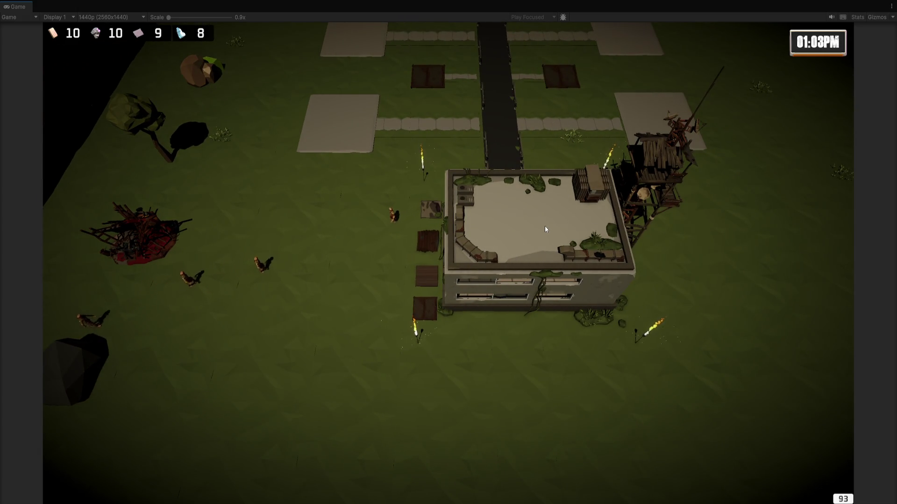
key(a)
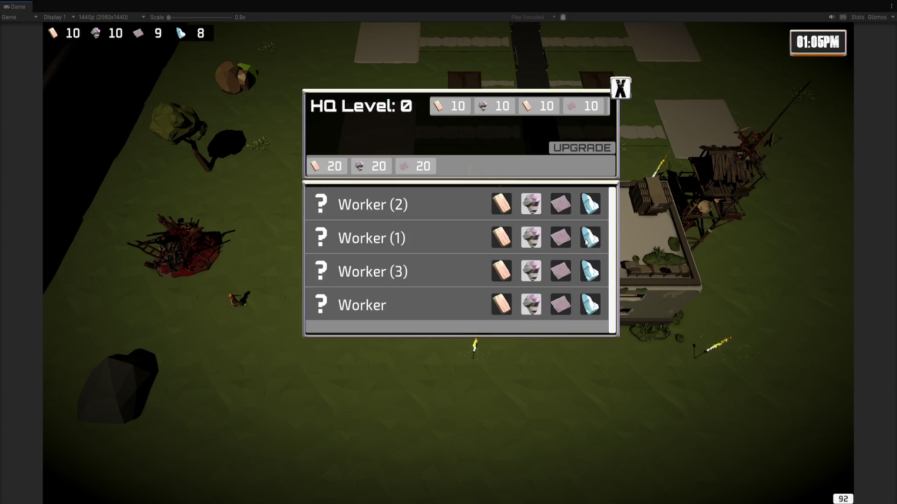
click(585, 245)
click(503, 301)
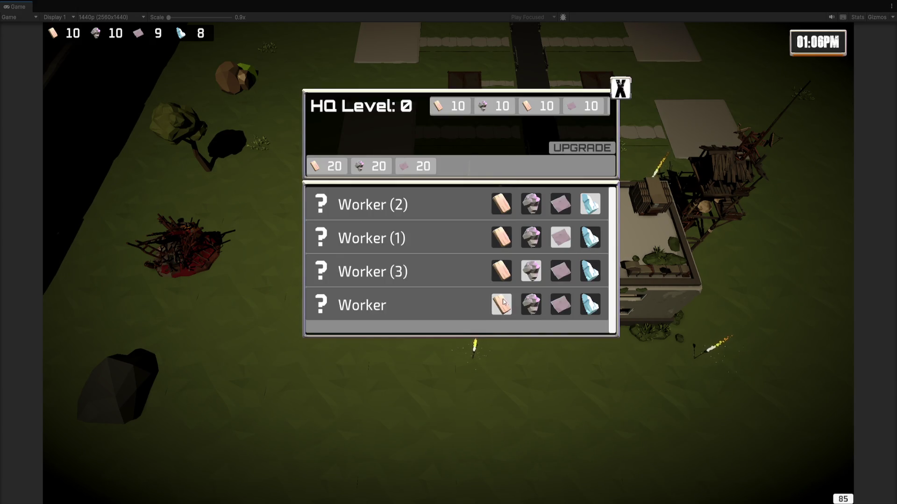
click(629, 94)
Step: Look over a plot's building purchase list, then leave the maximized game view for the editor
key(w)
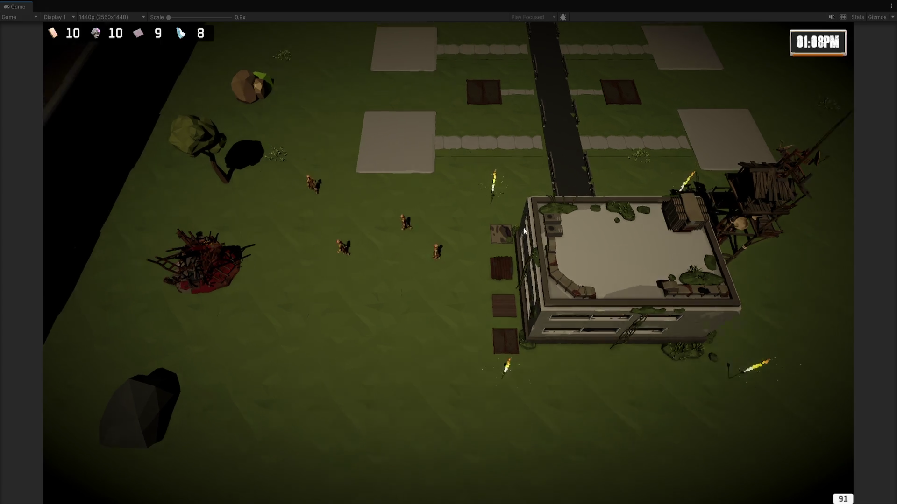
click(355, 202)
scroll(up, 3)
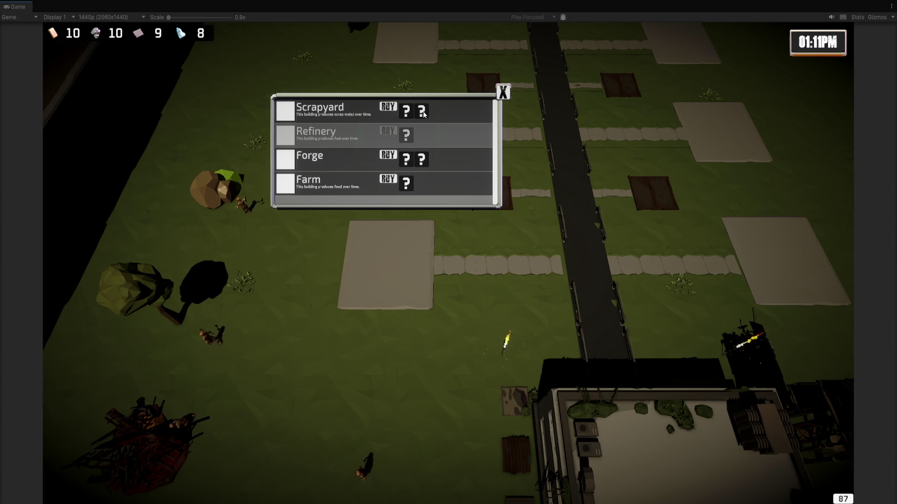
scroll(up, 3)
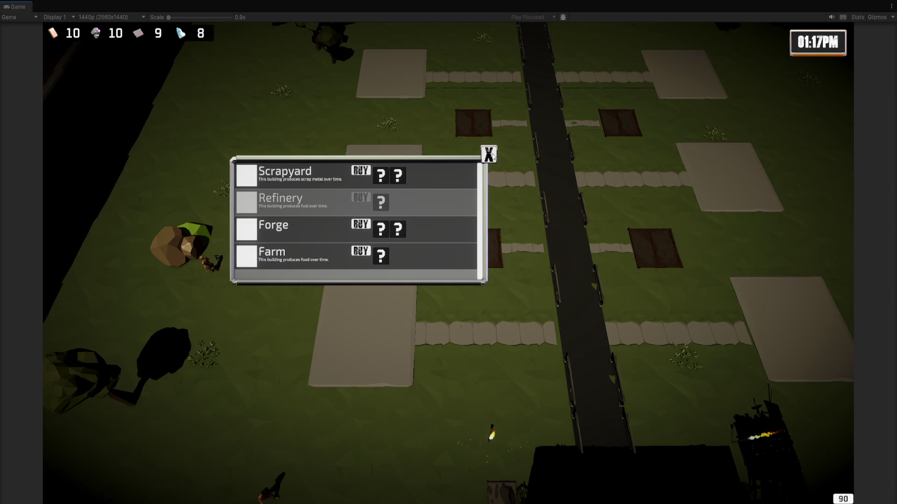
click(489, 155)
key(w)
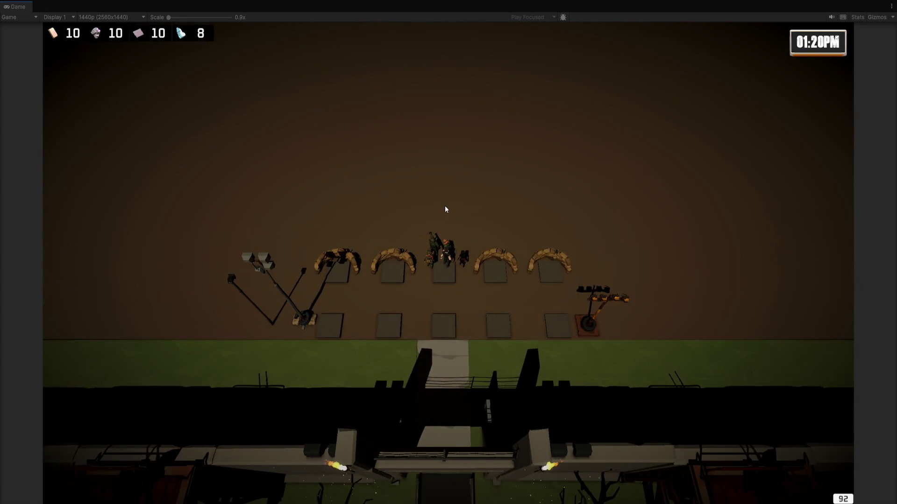
key(ctrl+p)
Step: Toggle enemy spawning in the EnemyController's settings
click(599, 163)
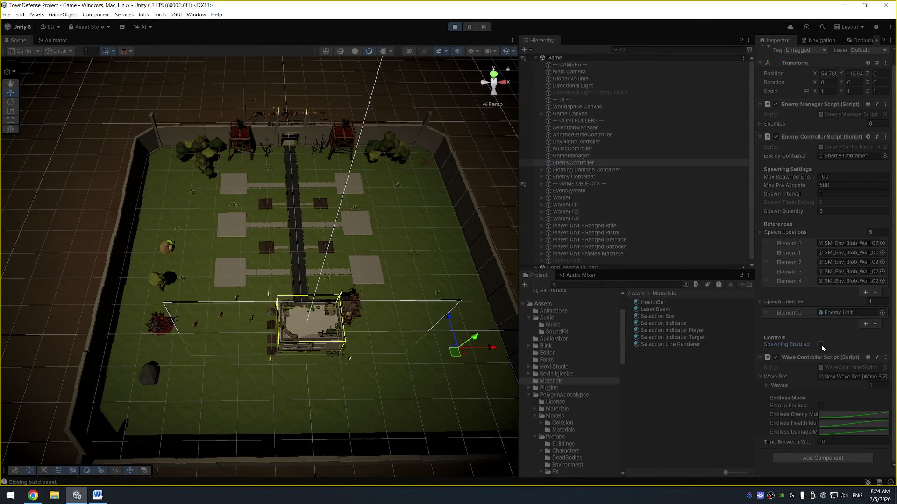
click(820, 345)
key(F11)
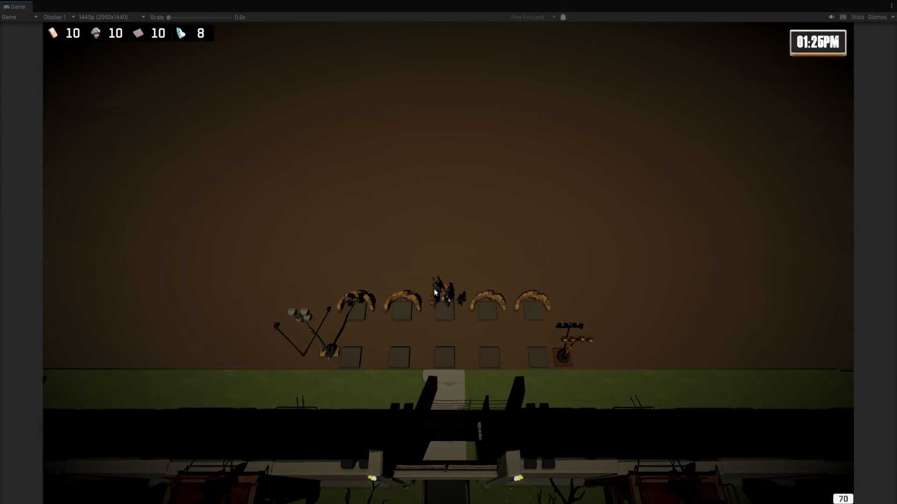
Step: Select individual platform units and move them, sending one to the left platform
click(434, 292)
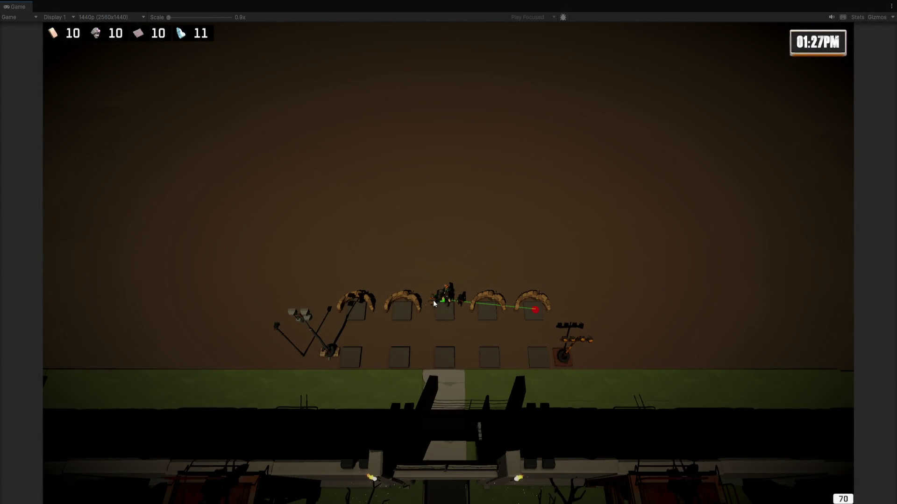
click(403, 312)
click(462, 304)
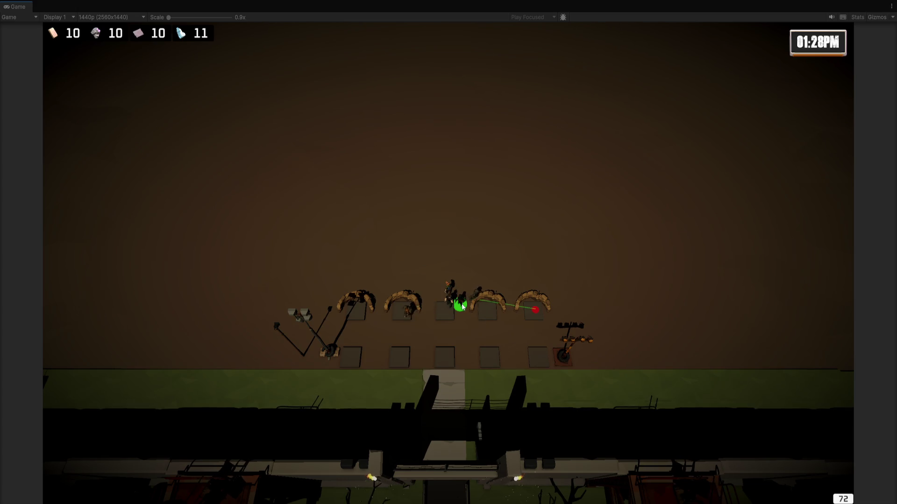
click(445, 302)
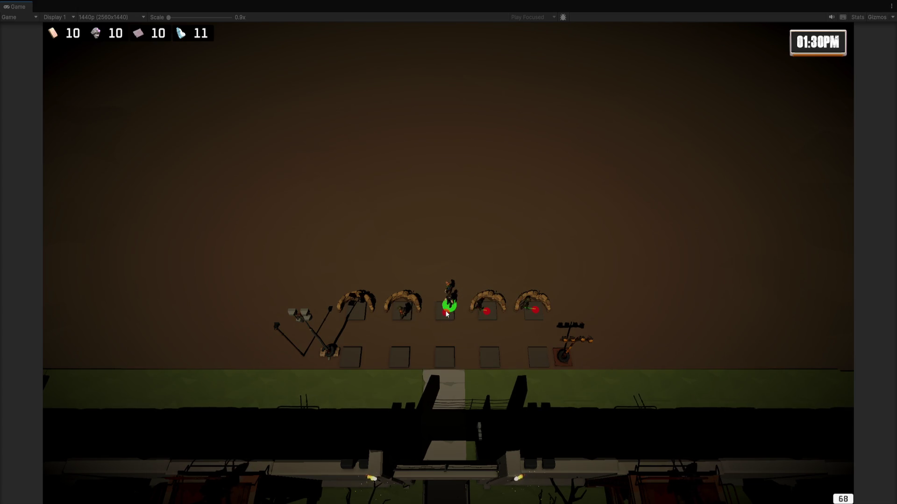
click(357, 311)
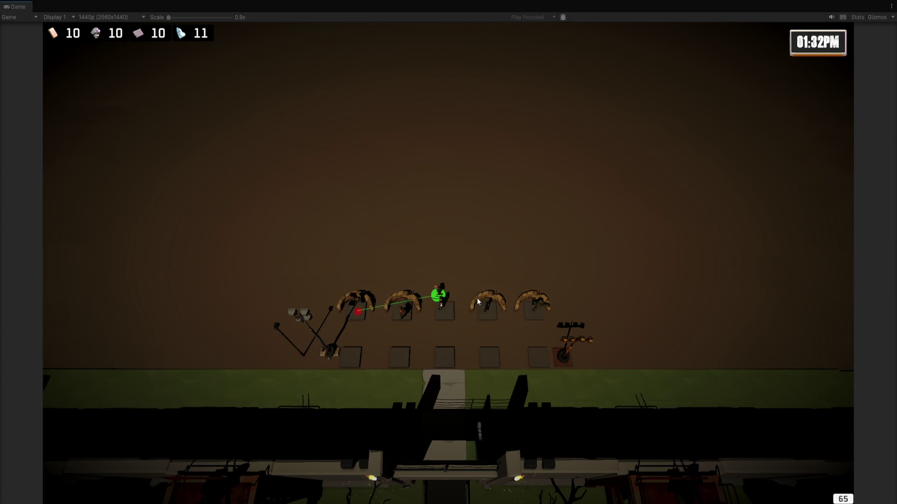
Step: Pan across the base, box-select the five pad defenders and order them to a new position
key(w)
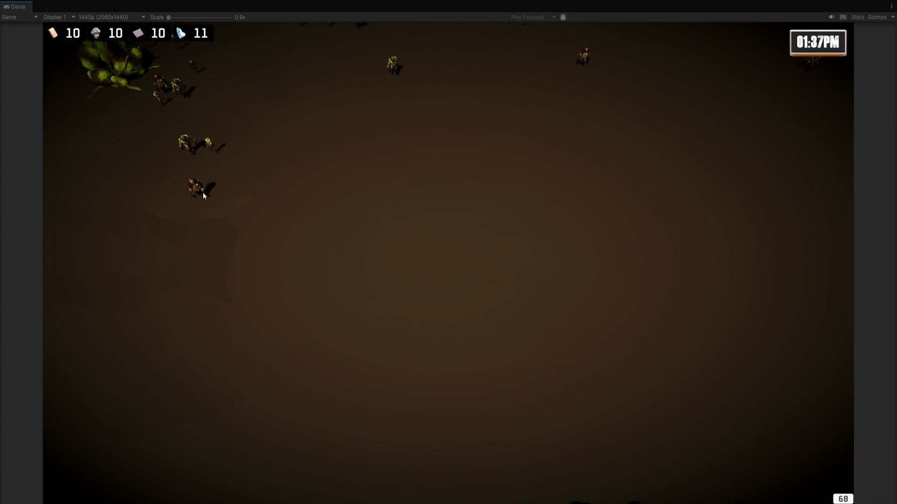
key(s)
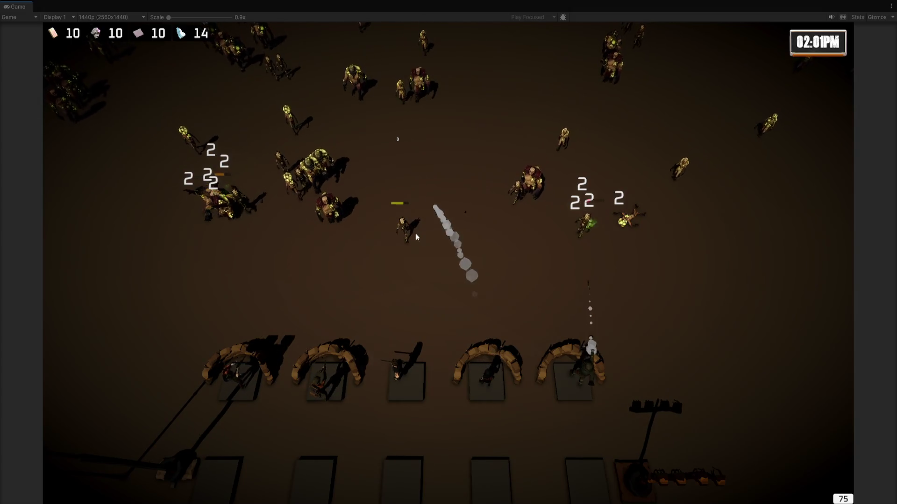
key(s)
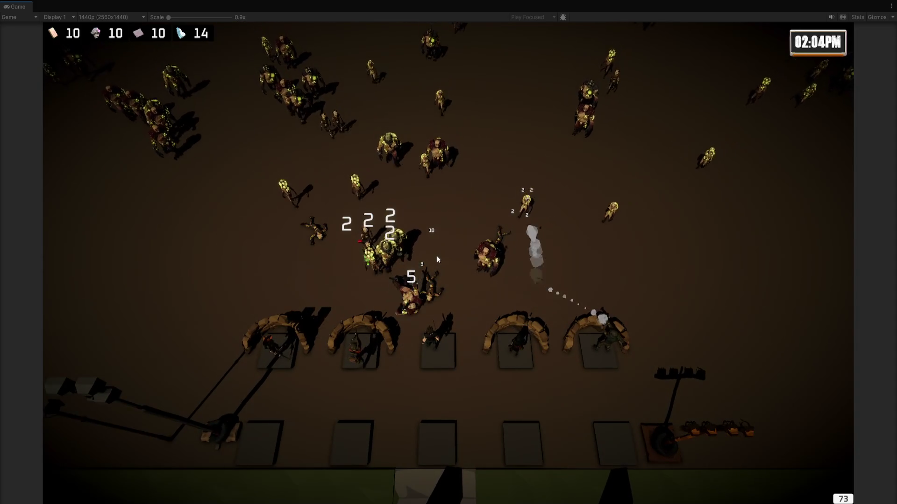
key(s)
key(d)
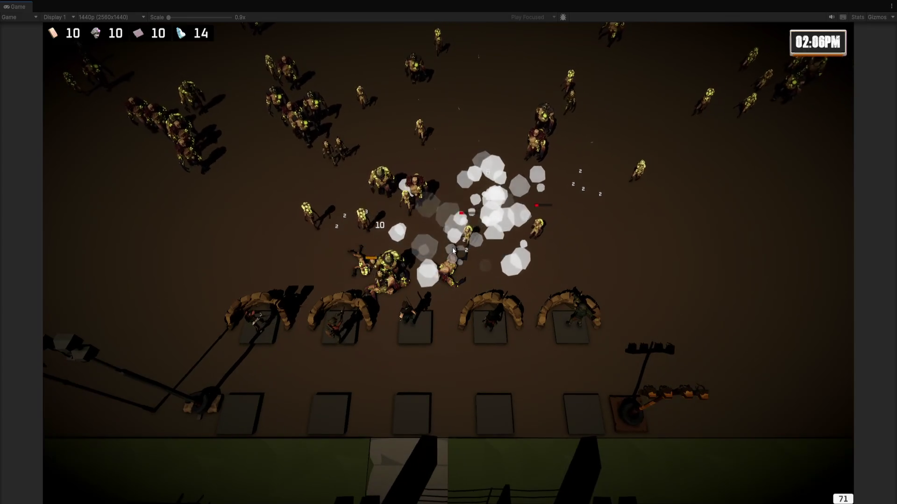
key(s)
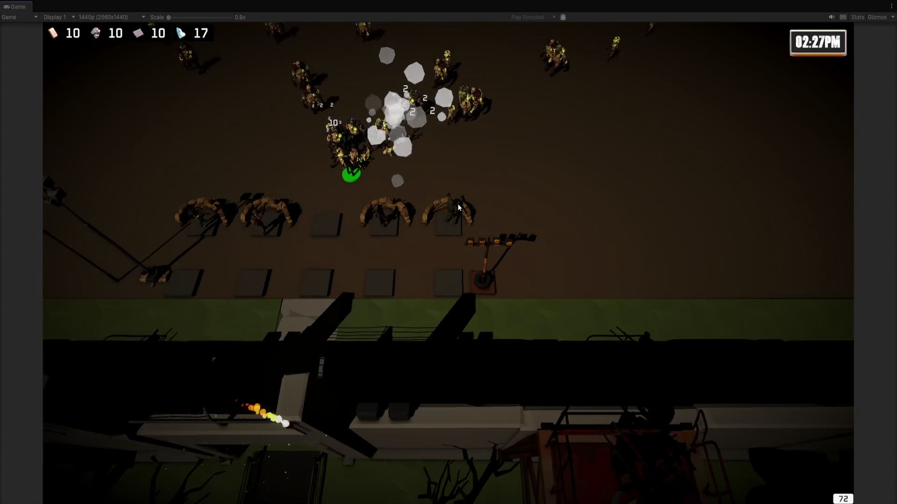
drag(201, 146, 512, 257)
right_click(379, 290)
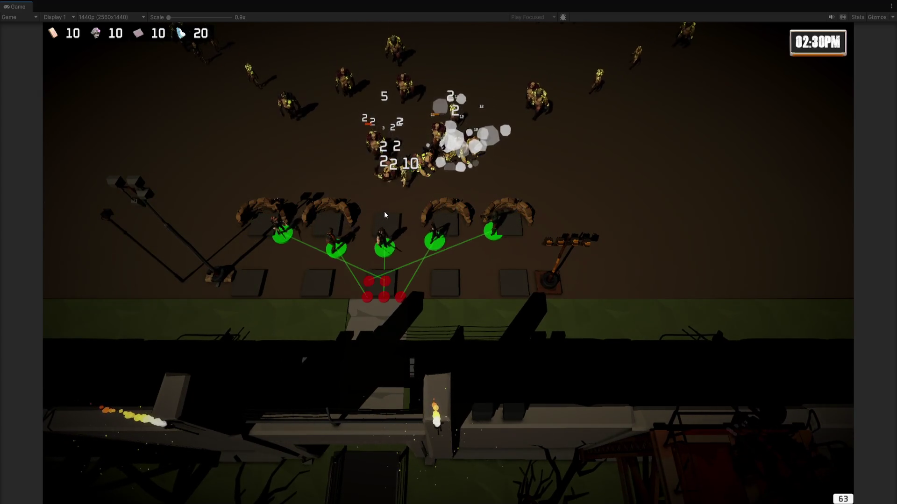
right_click(387, 223)
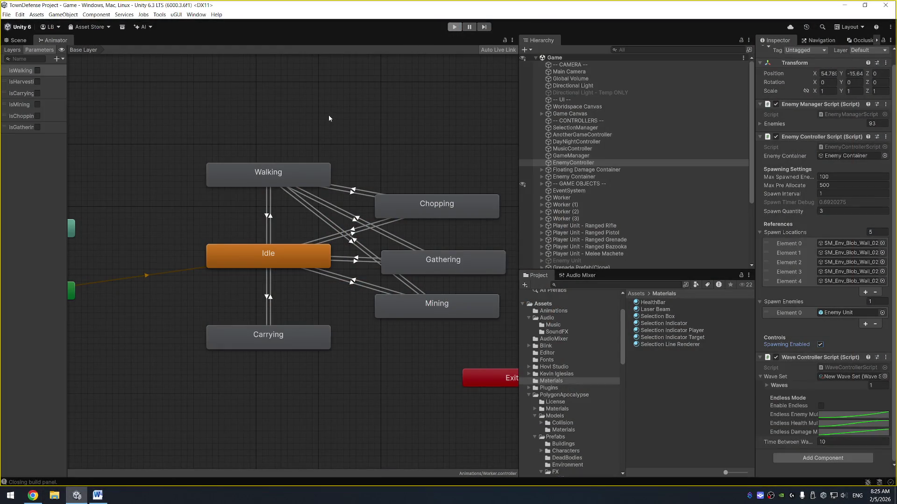
click(98, 496)
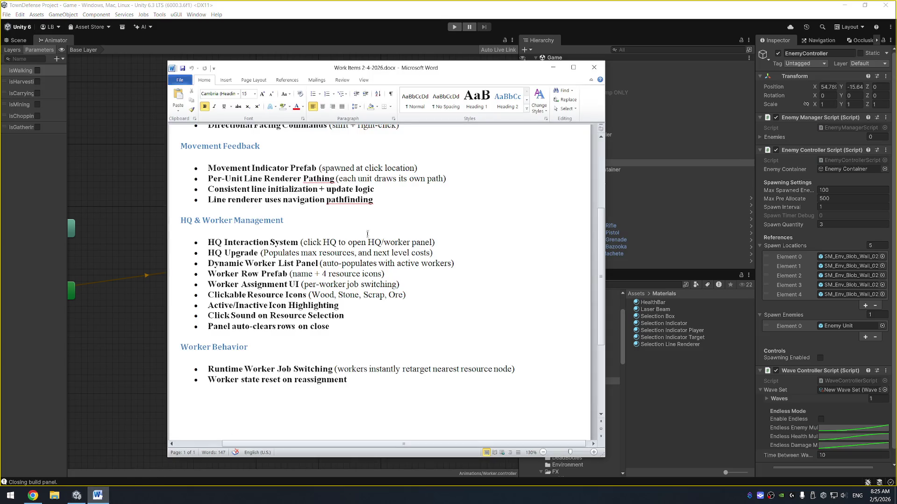
drag(409, 72, 612, 56)
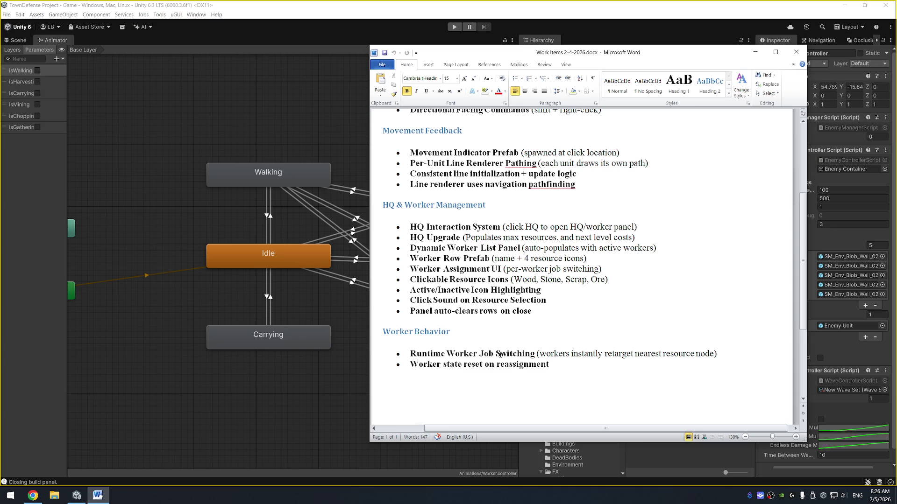
scroll(down, 3)
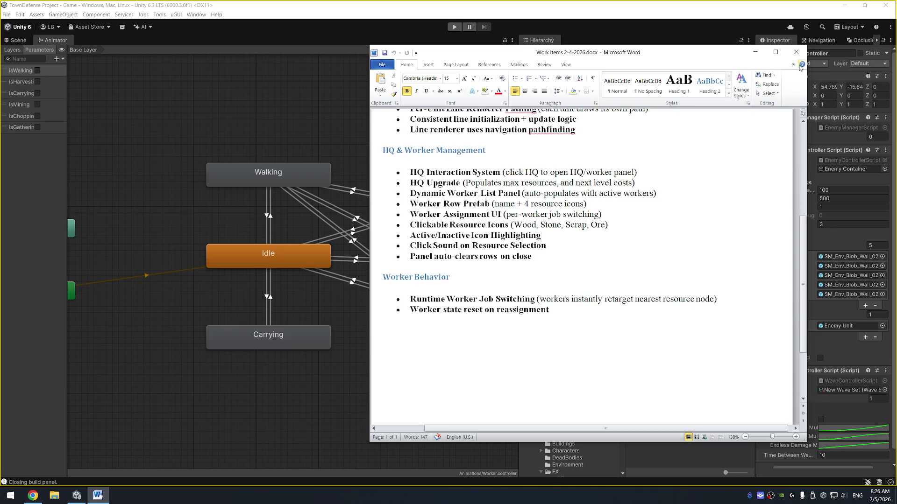
click(797, 52)
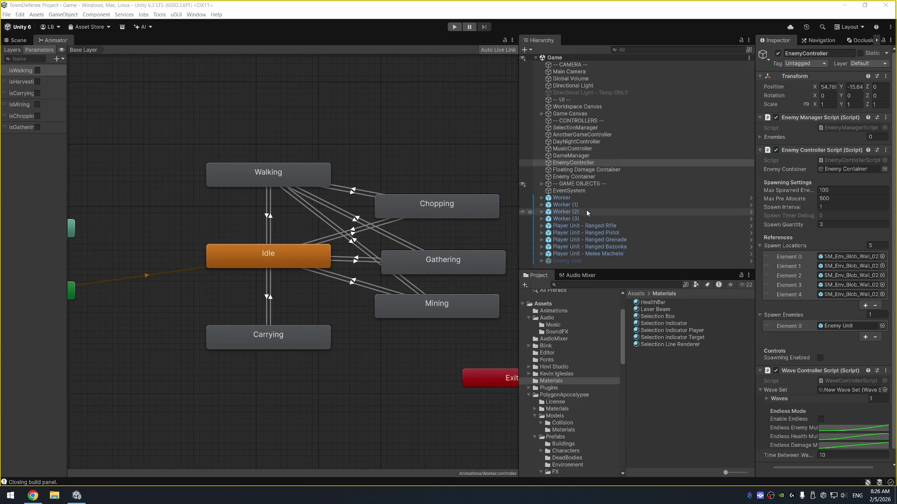
Step: In the Scene view, browse Assets > Prefab > UI and open BuildPanel Prefab in Prefab Mode
click(18, 40)
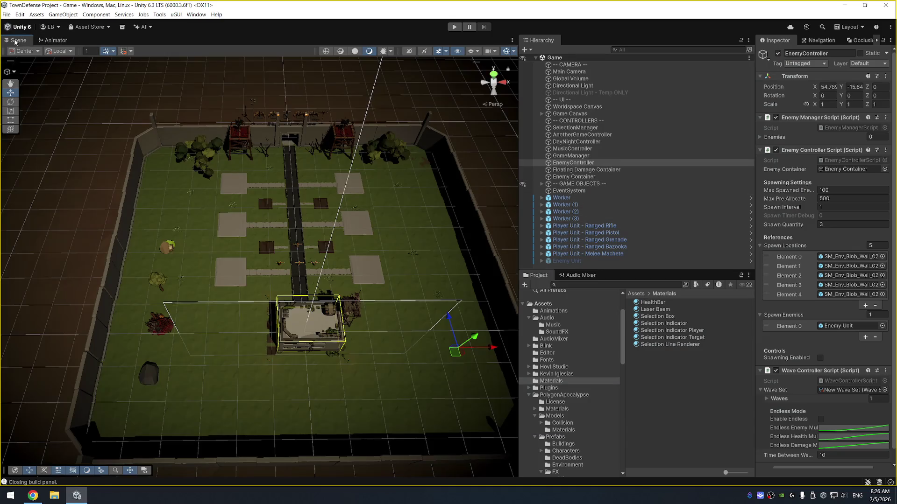
click(235, 270)
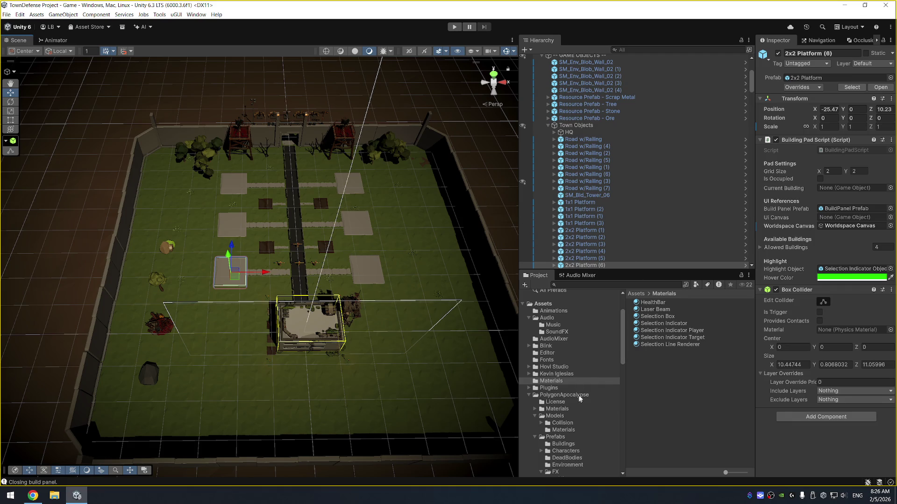
scroll(down, 3)
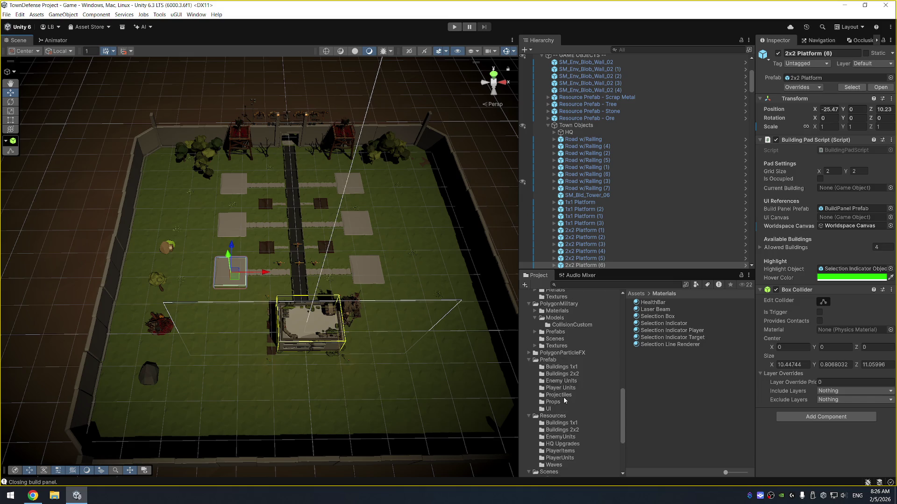
click(564, 439)
scroll(down, 3)
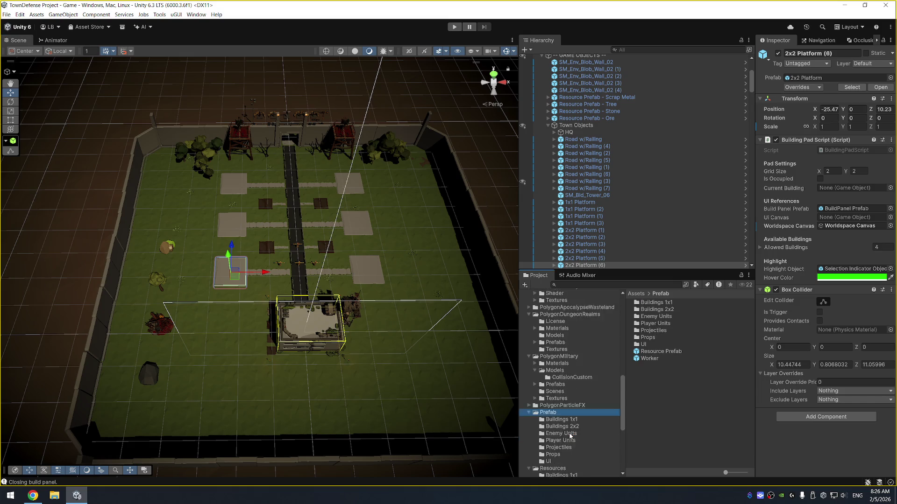
click(563, 428)
click(560, 435)
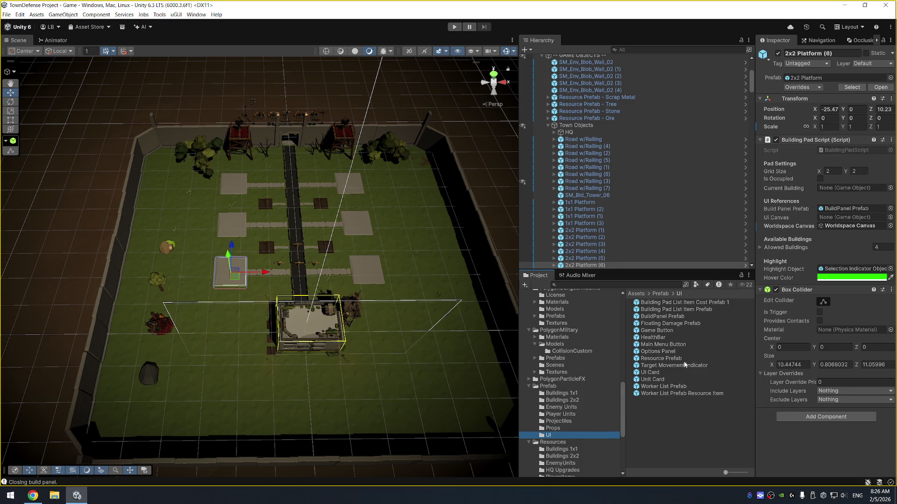
double_click(667, 316)
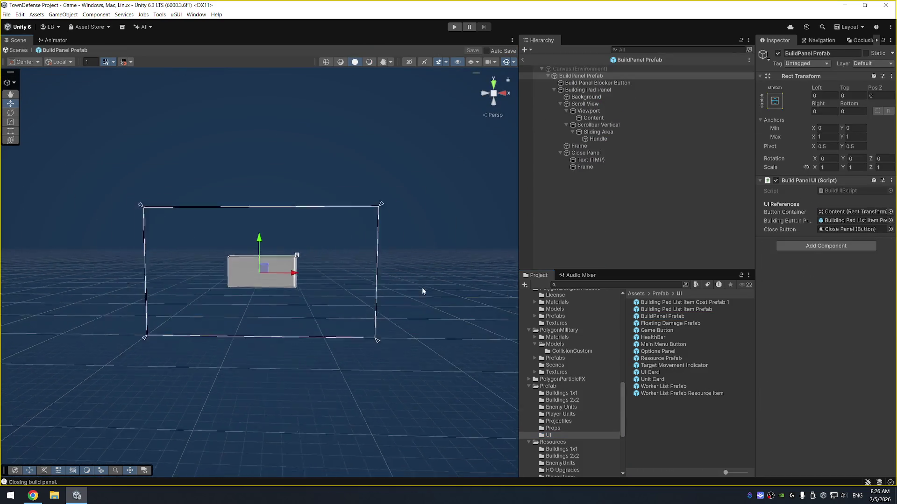
Step: Add a Building Pad List Item Prefab under the build panel's Content with Pos Z 0
drag(447, 255, 453, 254)
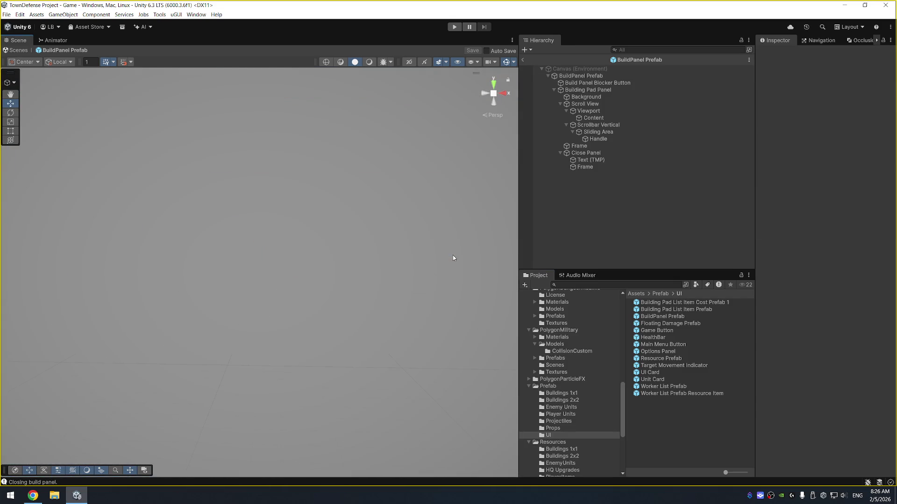
click(446, 266)
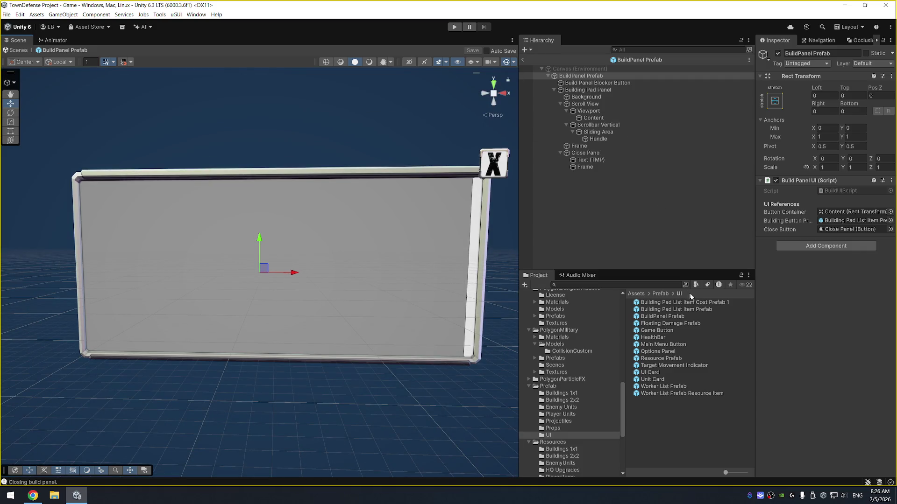
drag(698, 310, 653, 161)
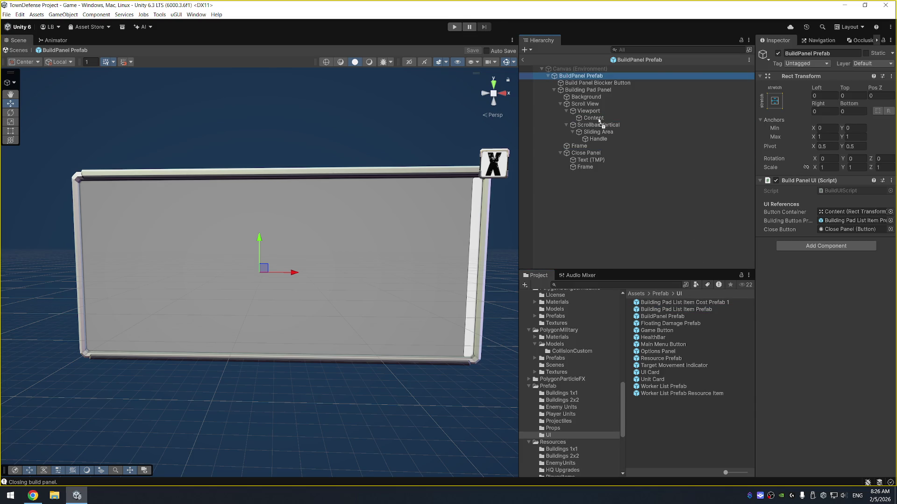
drag(599, 121, 599, 120)
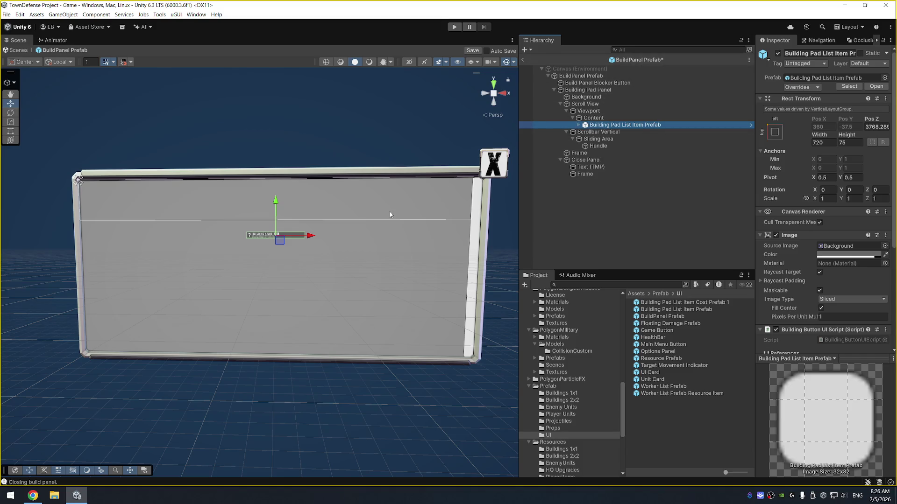
key(ctrl+z)
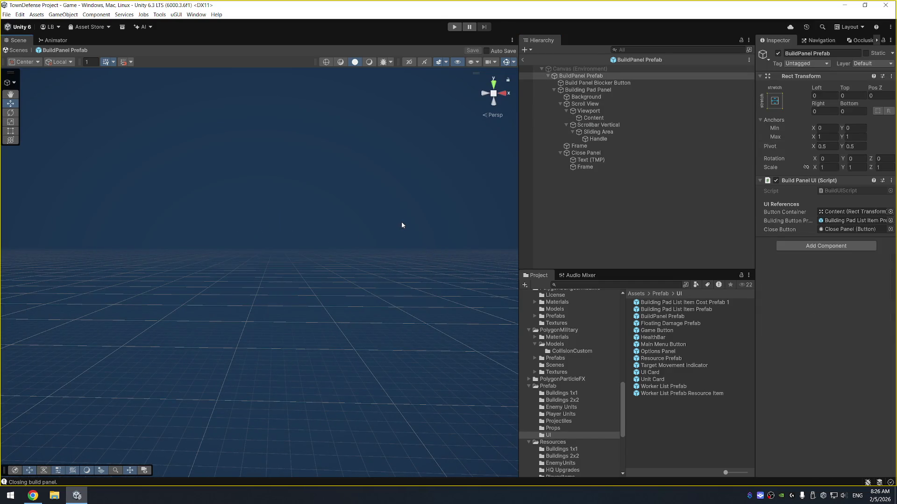
click(593, 118)
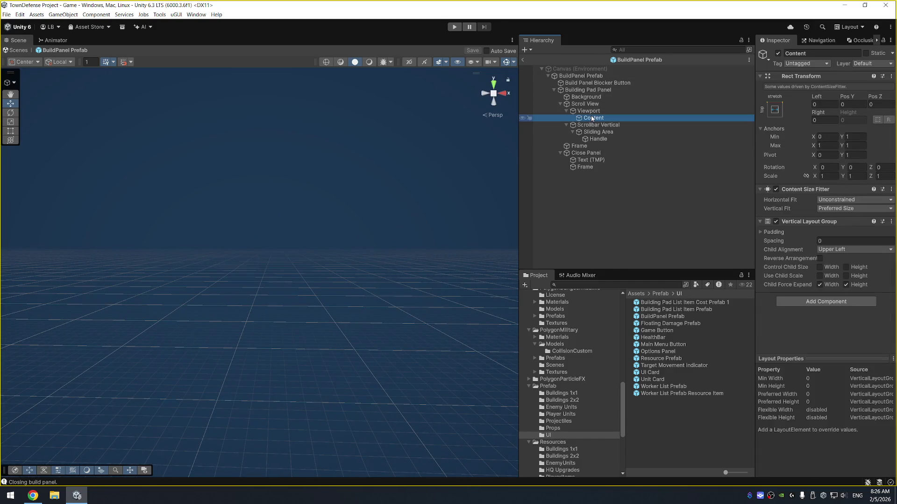
drag(675, 313, 596, 119)
click(883, 127)
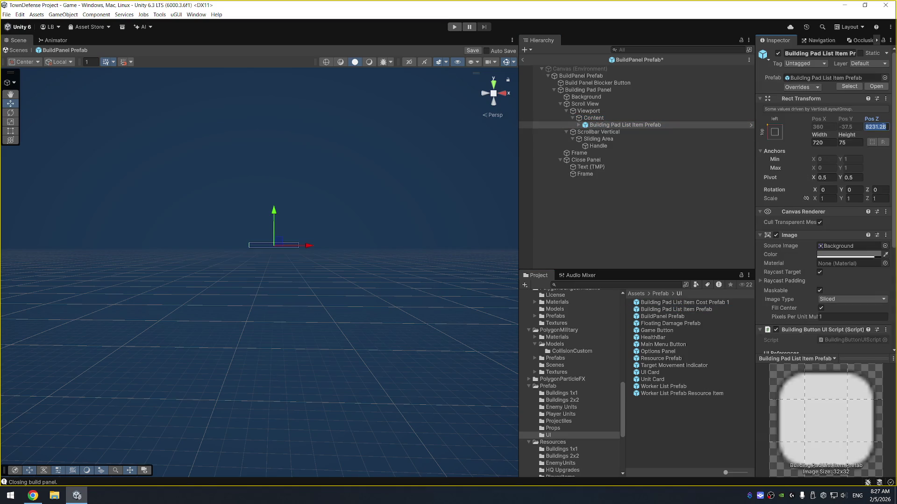
text(0)
key(Return)
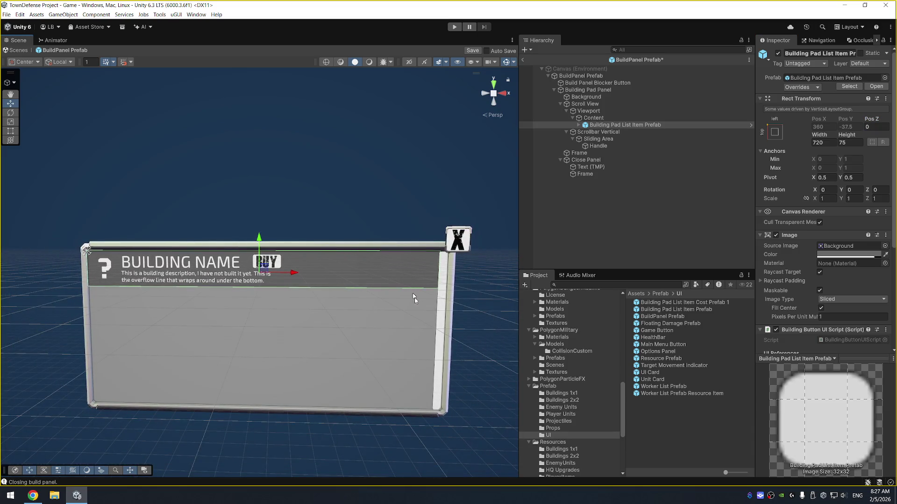
Step: Expand the list item's Scroll View, Viewport and inner Content, then reselect the list item
click(617, 125)
click(579, 124)
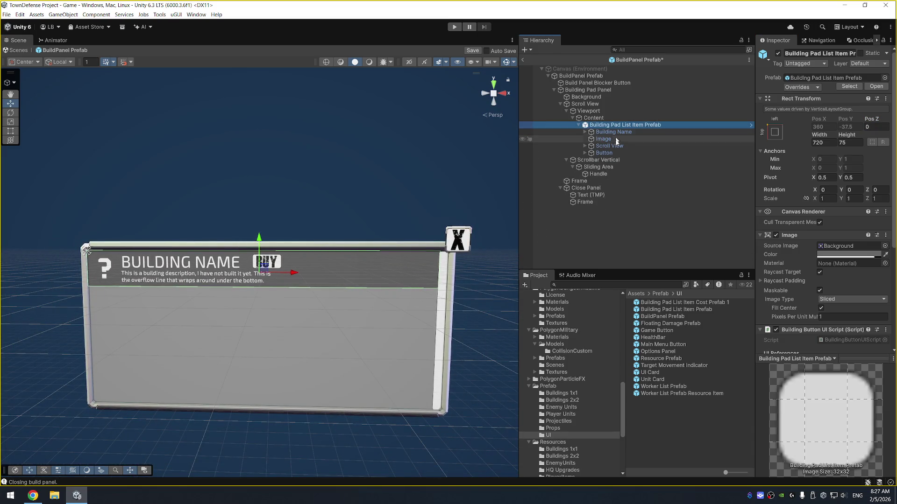
click(615, 145)
key(Right)
click(640, 154)
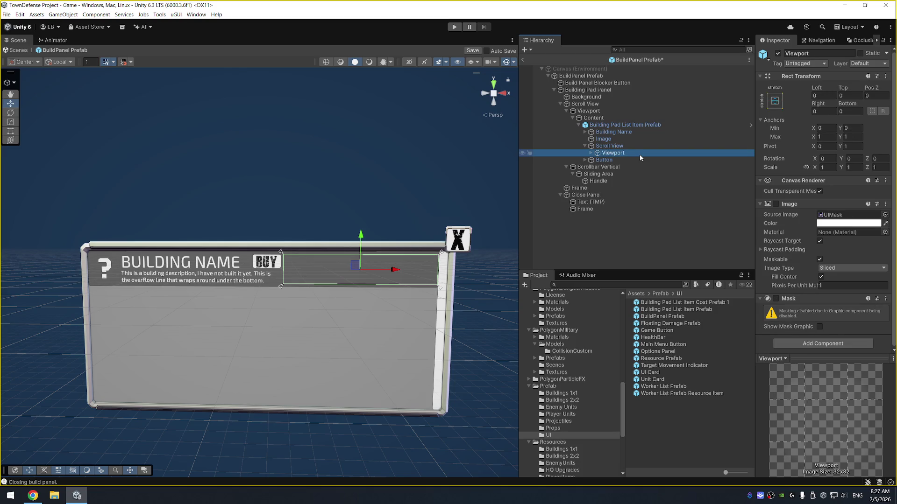
key(Right)
click(639, 158)
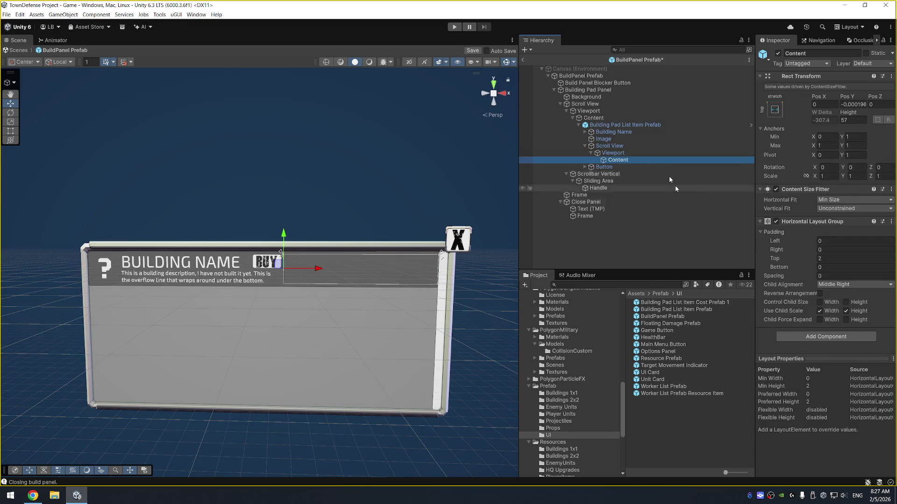
click(628, 125)
scroll(down, 3)
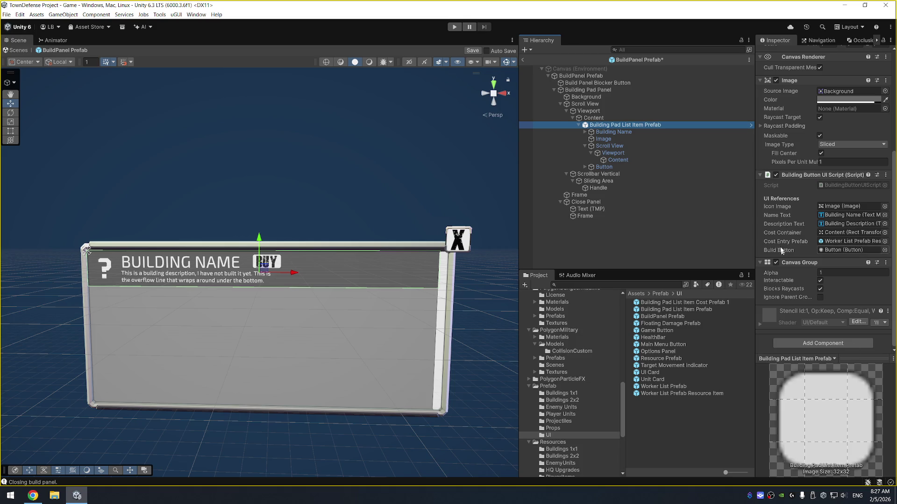
Step: Set Cost Entry Prefab to Building Pad List Item Cost Prefab 1, apply to prefab, and enter Play mode
click(861, 358)
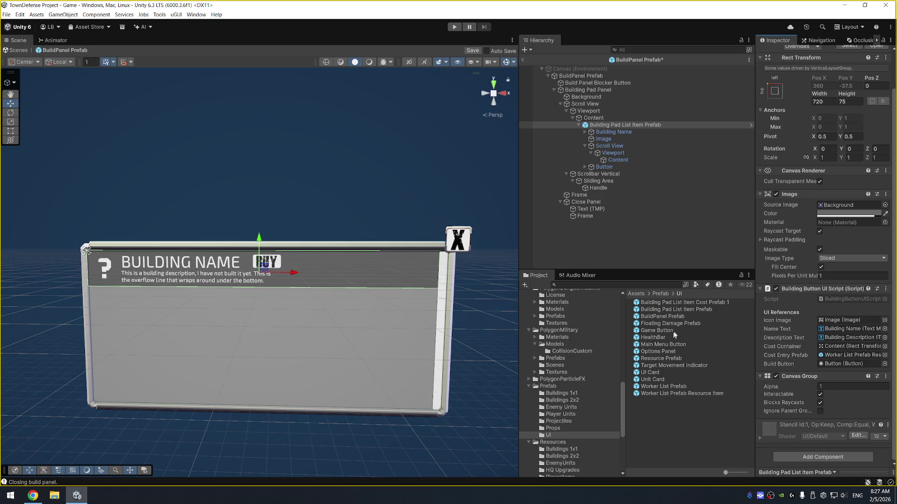
click(839, 356)
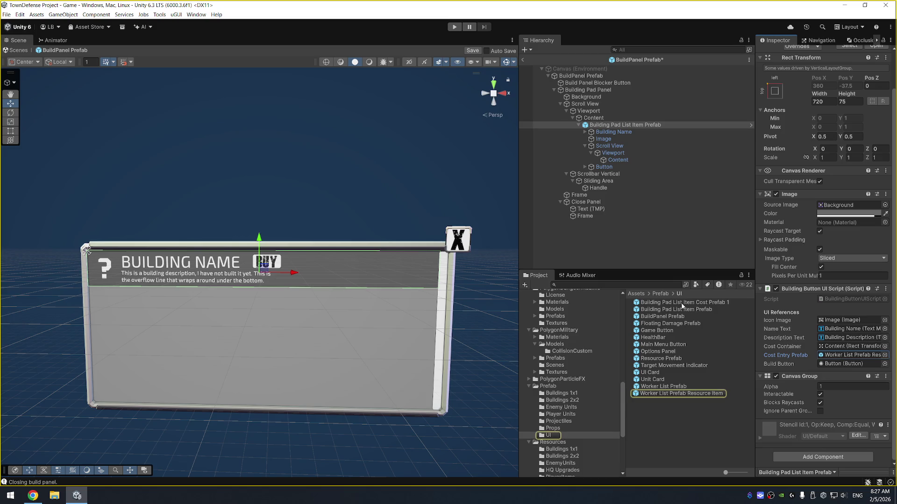
drag(717, 307, 788, 325)
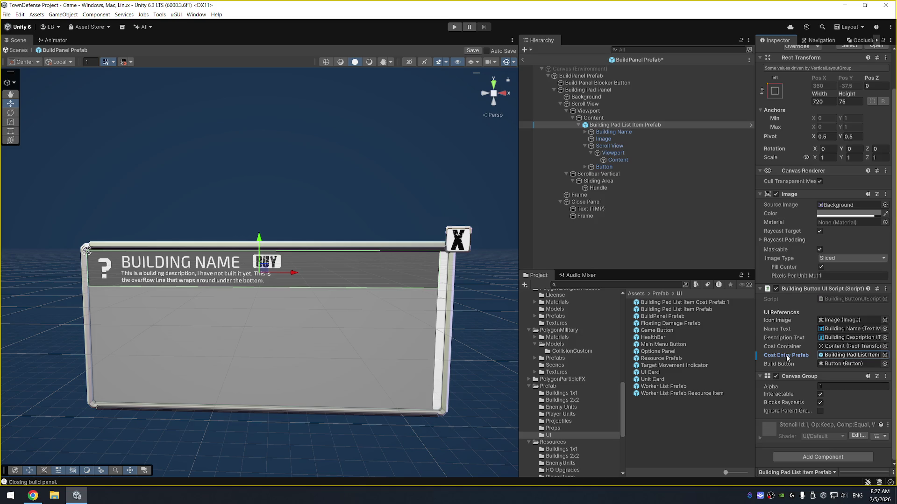
right_click(787, 357)
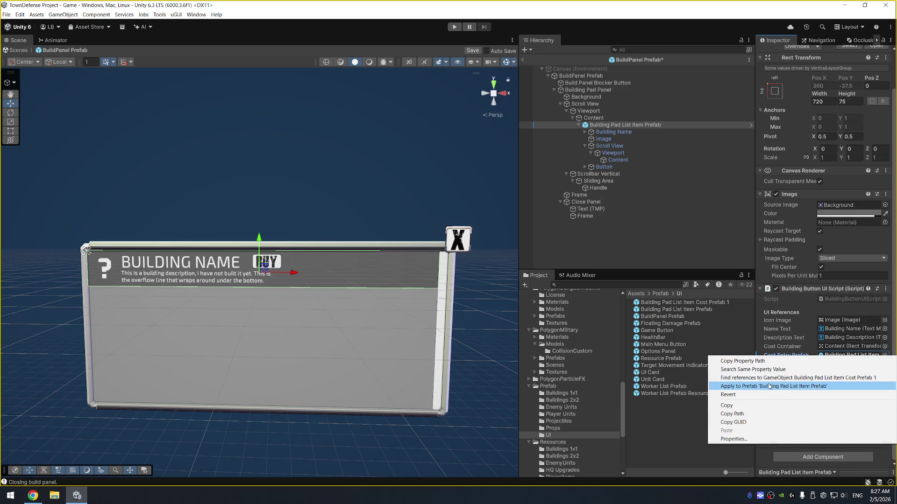
click(769, 386)
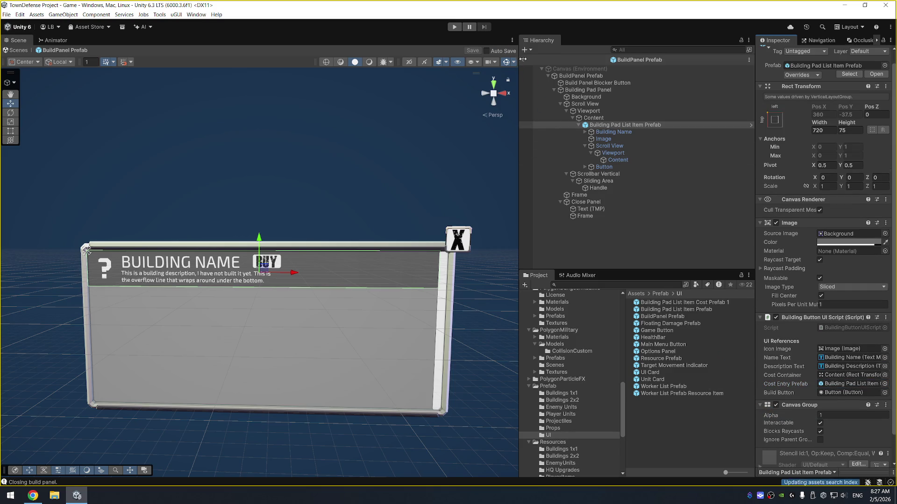
key(ctrl+p)
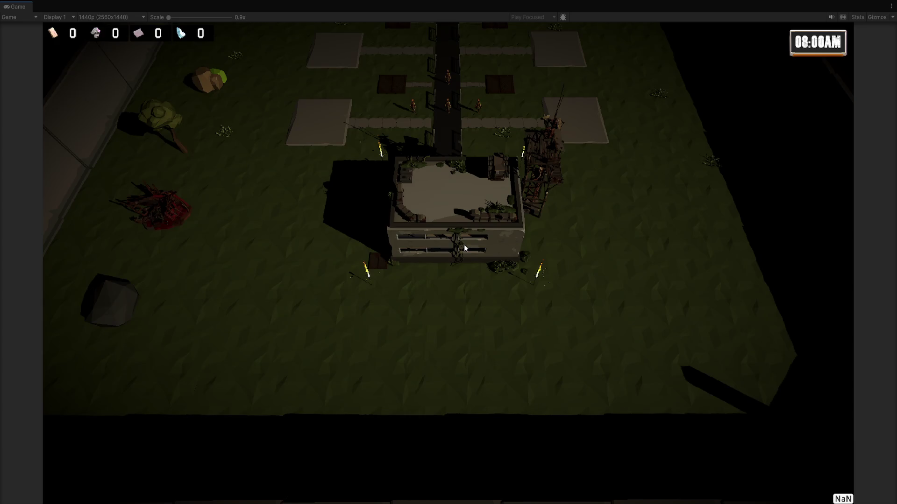
Step: Open and dismiss the HQ upgrade panel, then bring up the build menu on an empty green plot
click(430, 239)
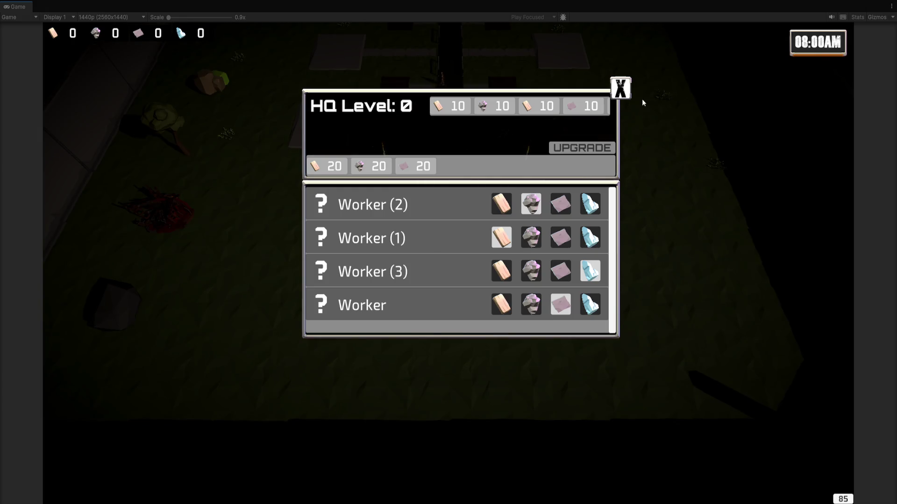
click(620, 88)
click(405, 228)
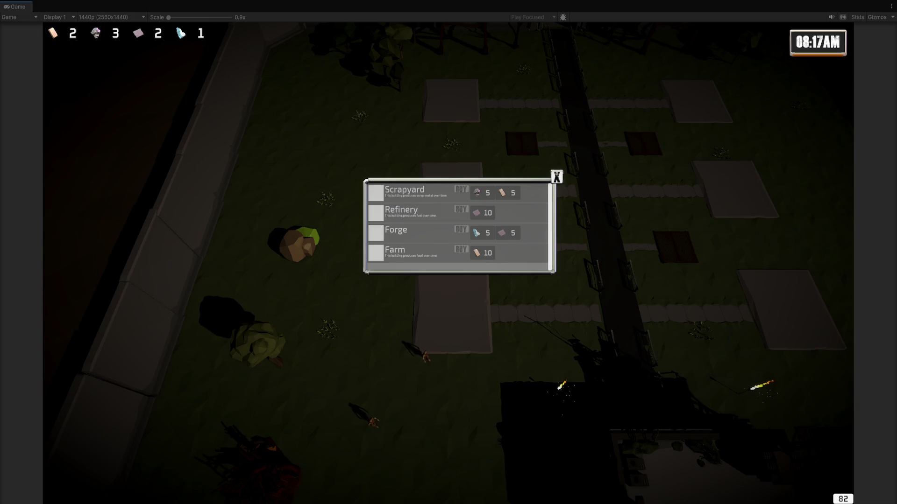
Step: Close the build panel, pan to an empty plot and buy a Scrapyard on it
mouse_move(526, 489)
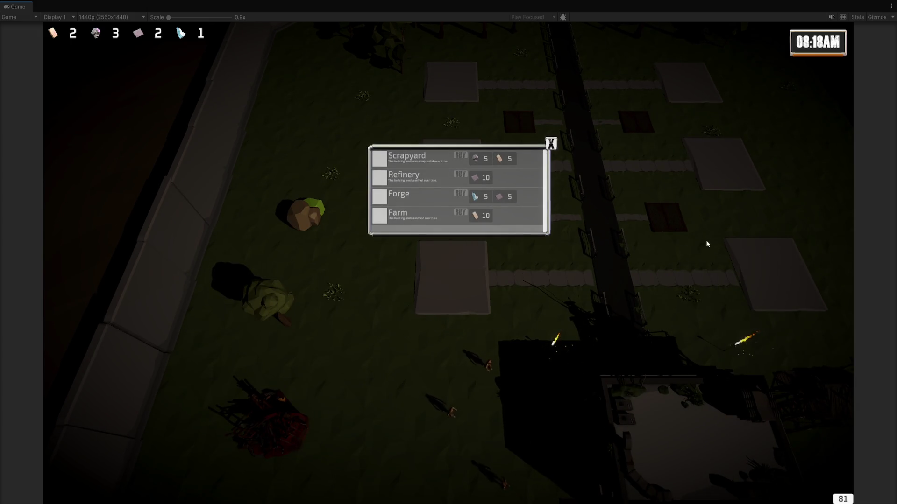
mouse_move(479, 33)
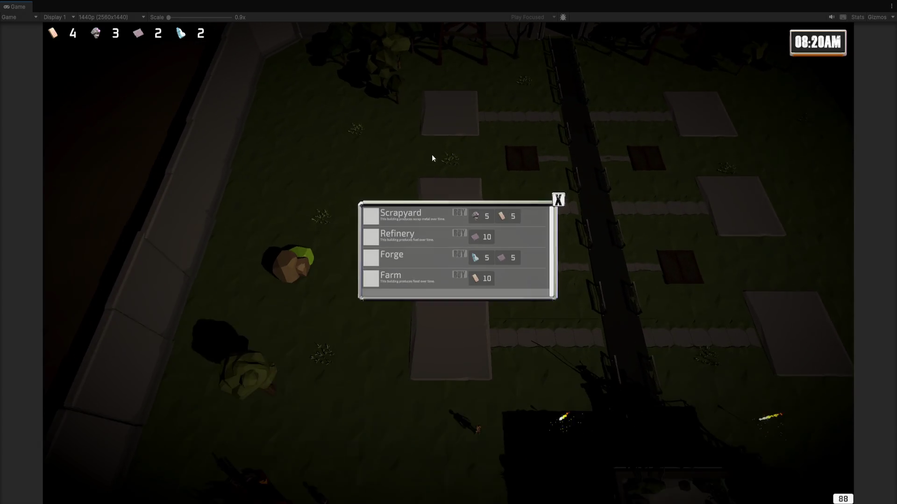
key(Escape)
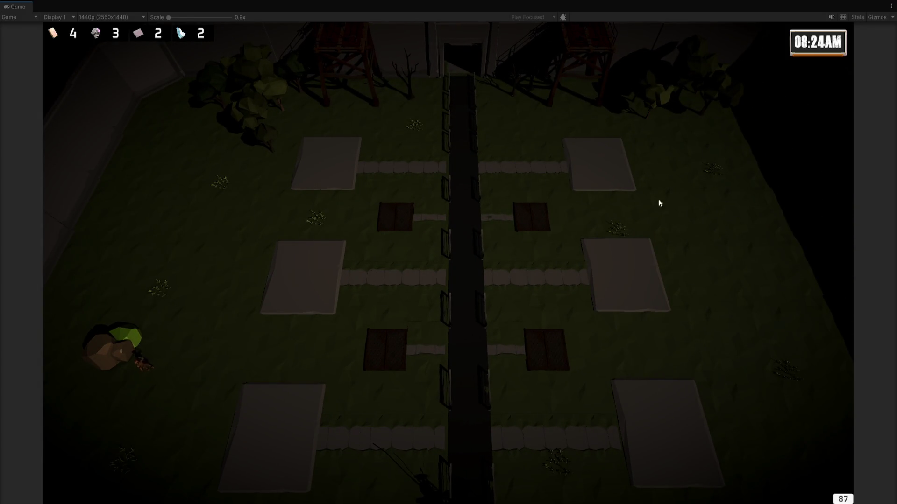
key(s)
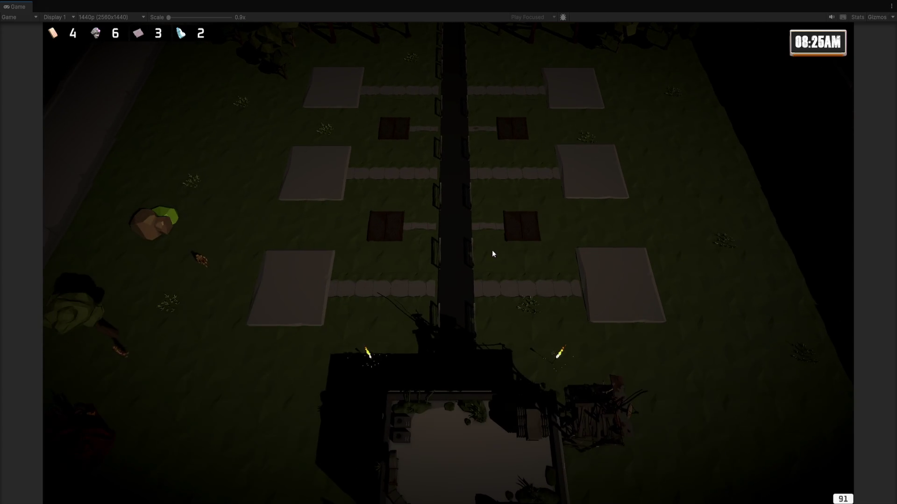
key(s)
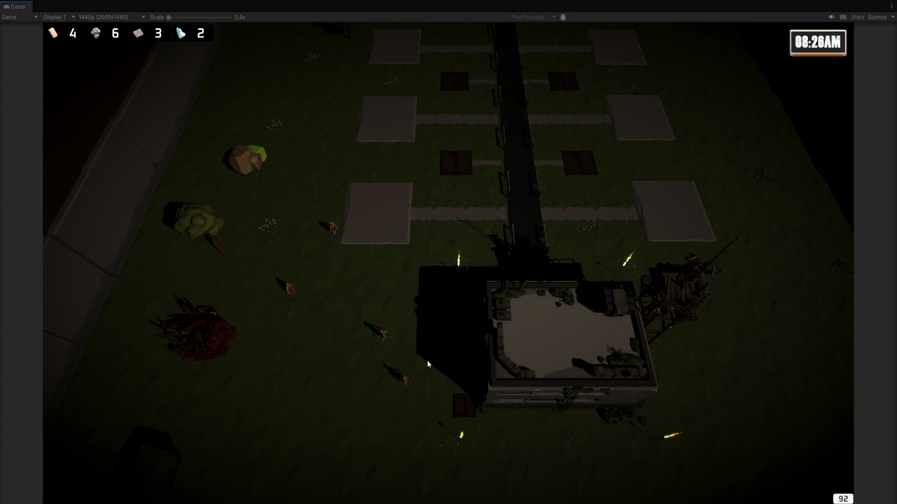
key(w)
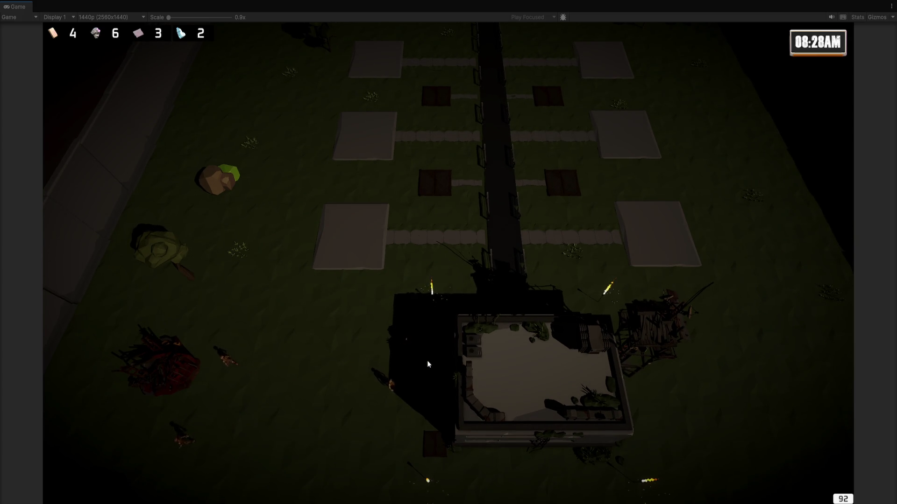
key(w)
key(a)
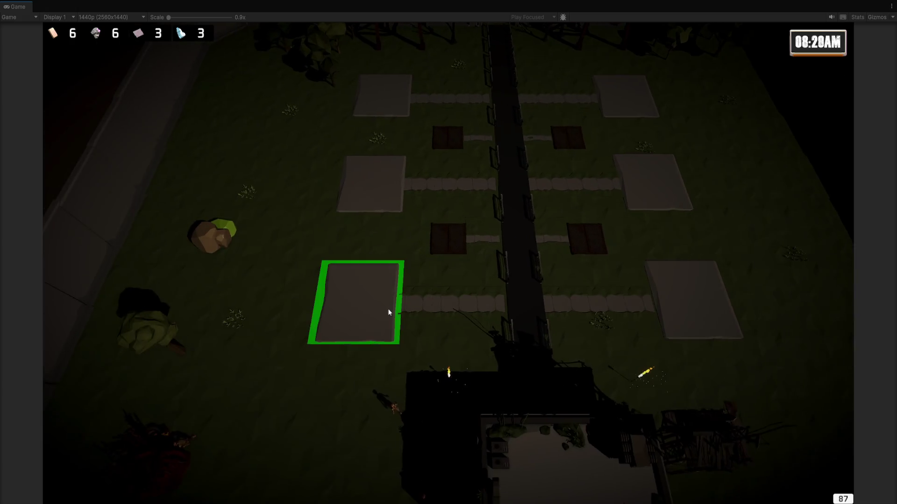
click(417, 320)
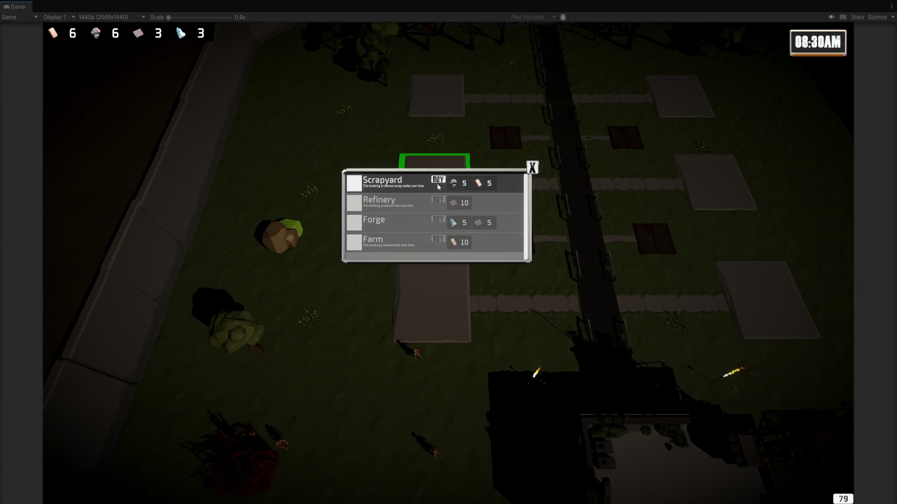
click(438, 180)
Step: Exit the maximized Game view, select and frame a worker character, then re-maximize it
key(d)
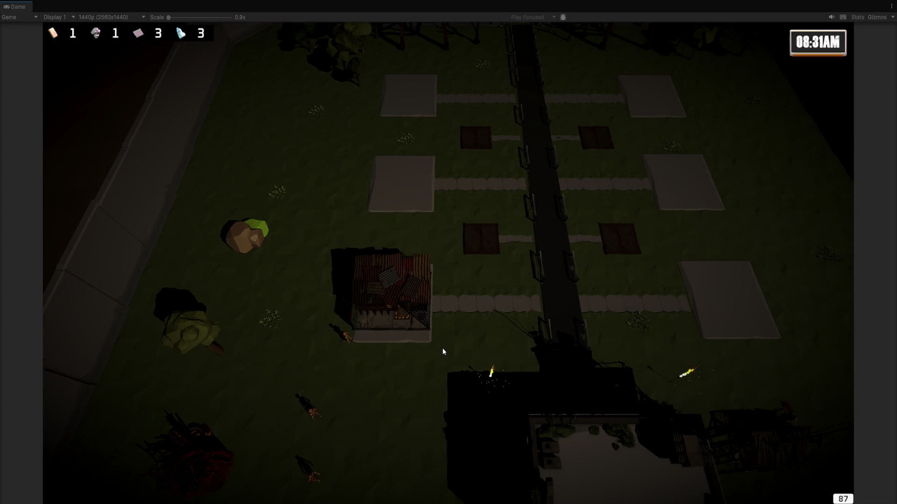
key(s)
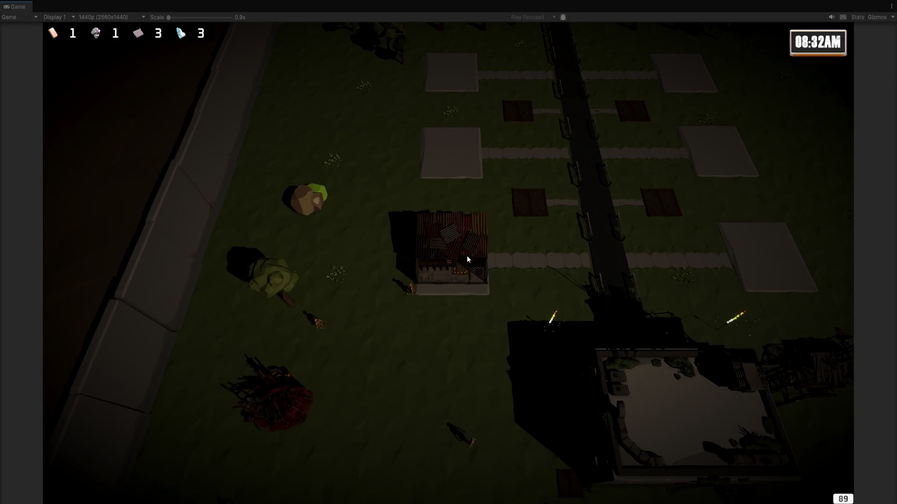
key(ctrl+shift+F7)
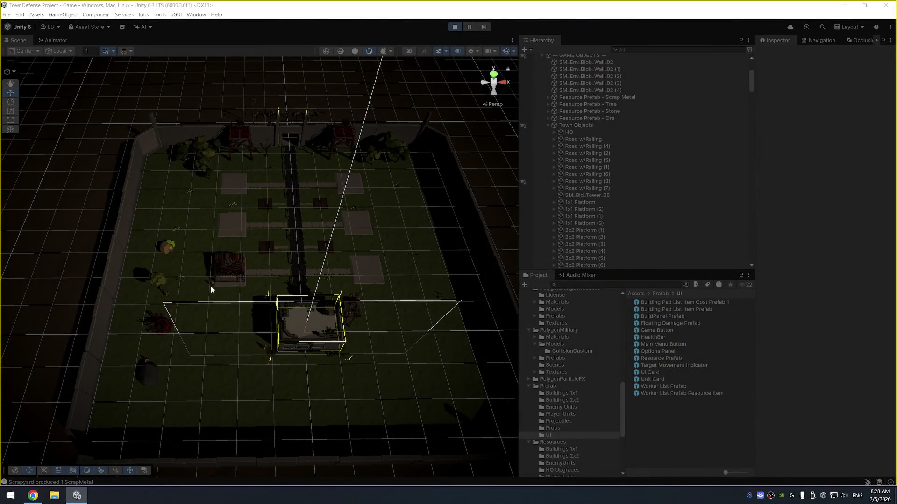
click(211, 282)
key(f)
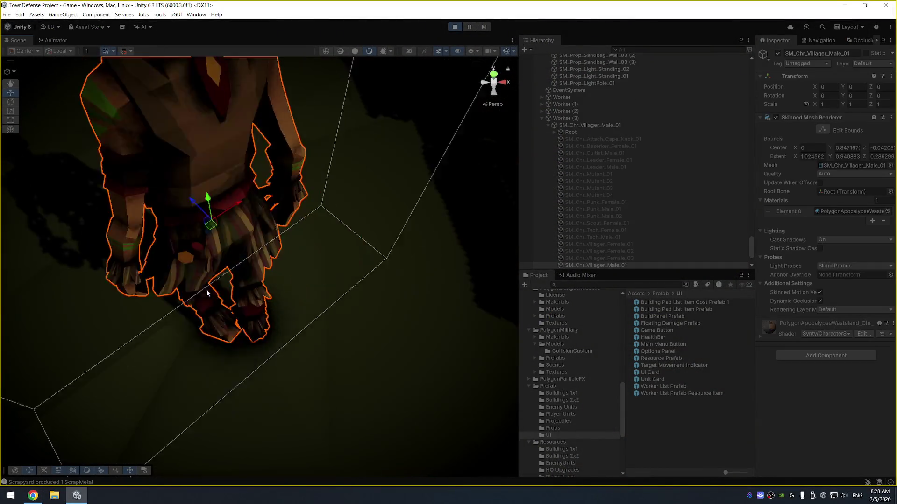
scroll(down, 3)
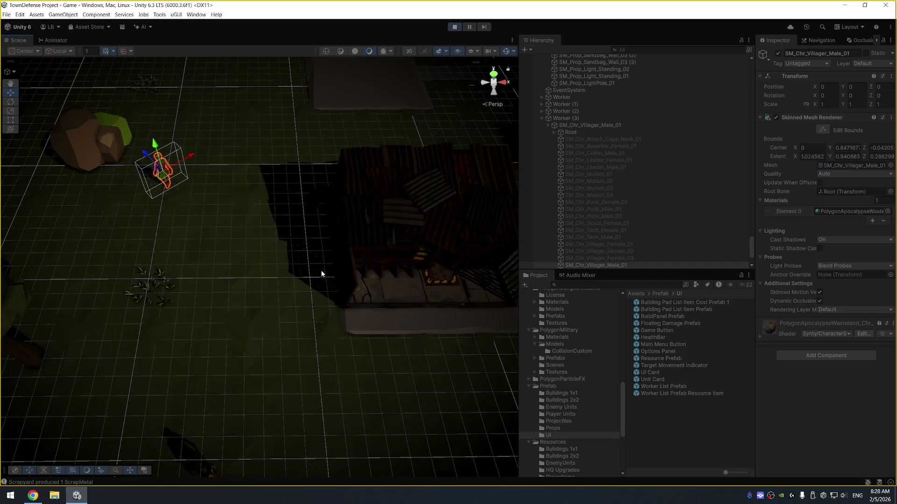
key(ctrl+shift+F7)
Step: Pan the game camera around the graveyard base with the WASD keys
scroll(down, 3)
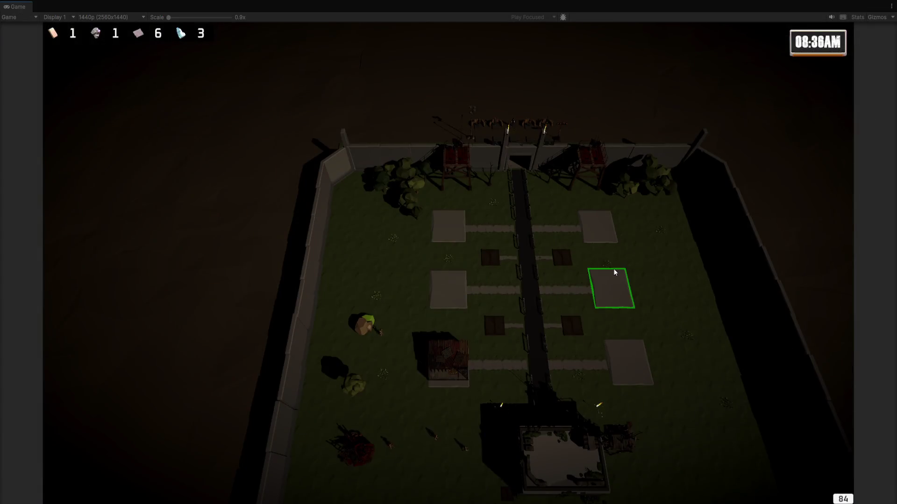
scroll(up, 3)
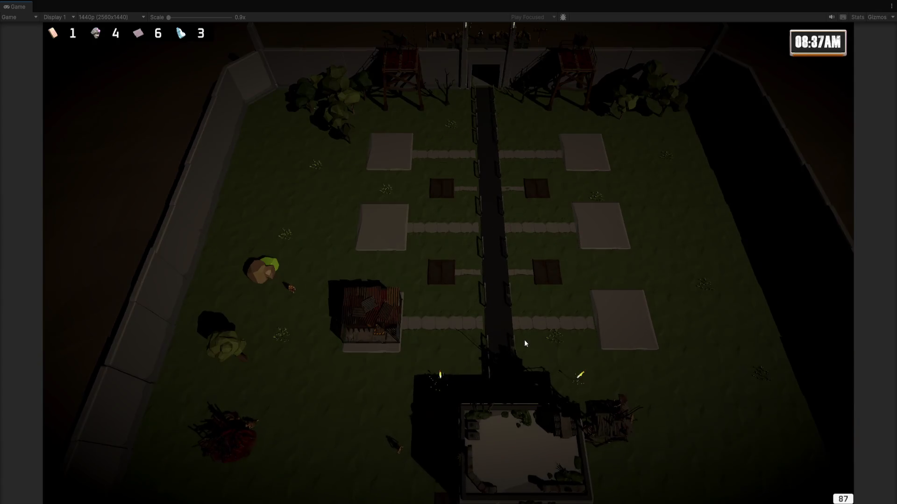
scroll(up, 3)
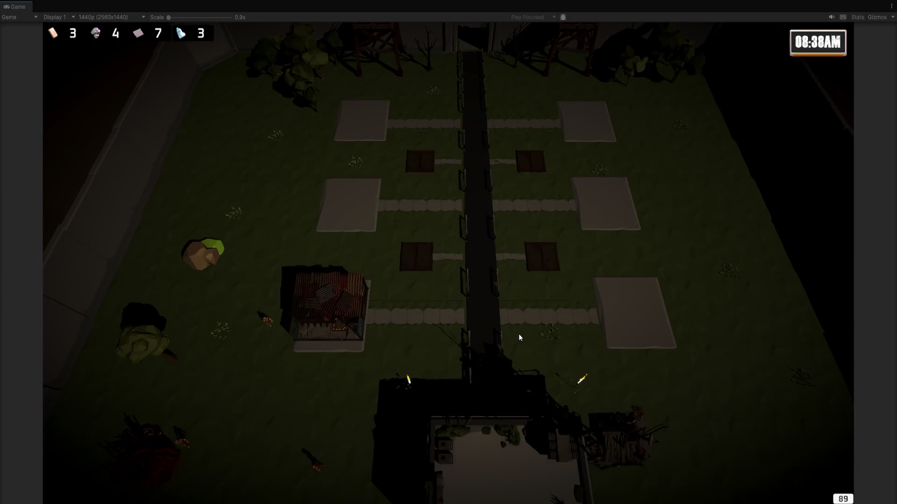
scroll(down, 3)
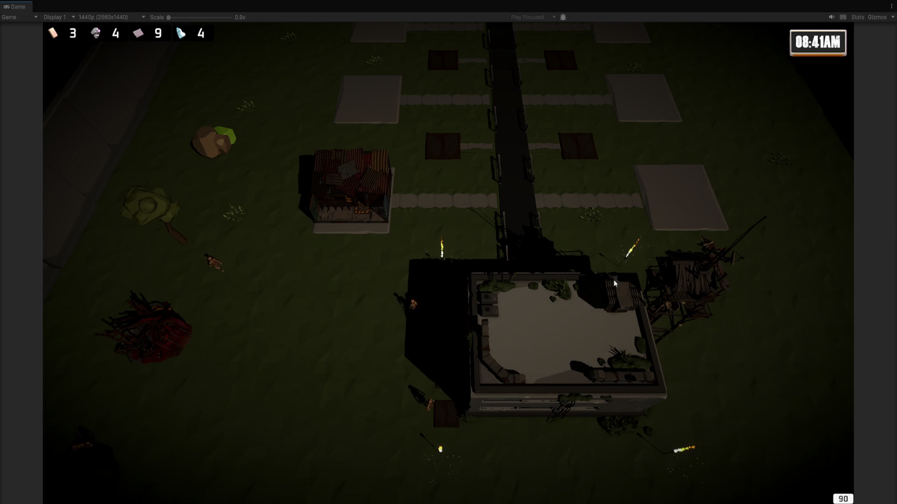
key(d)
key(a)
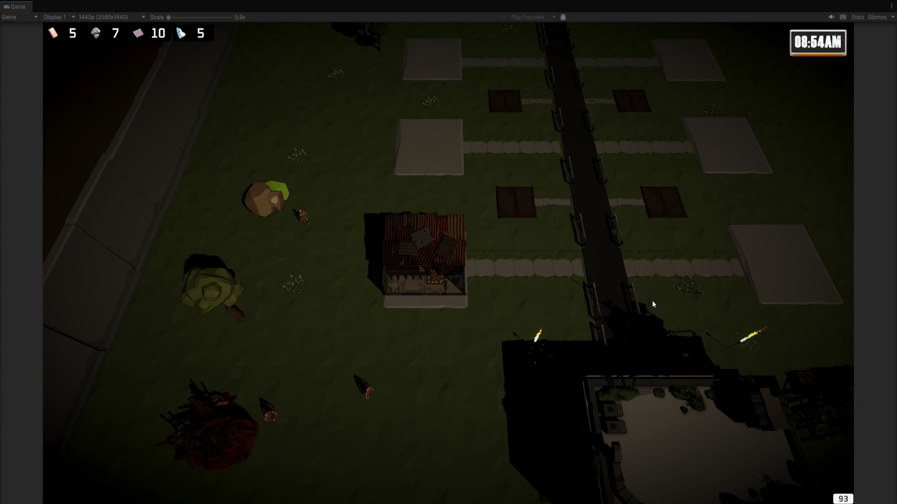
key(s)
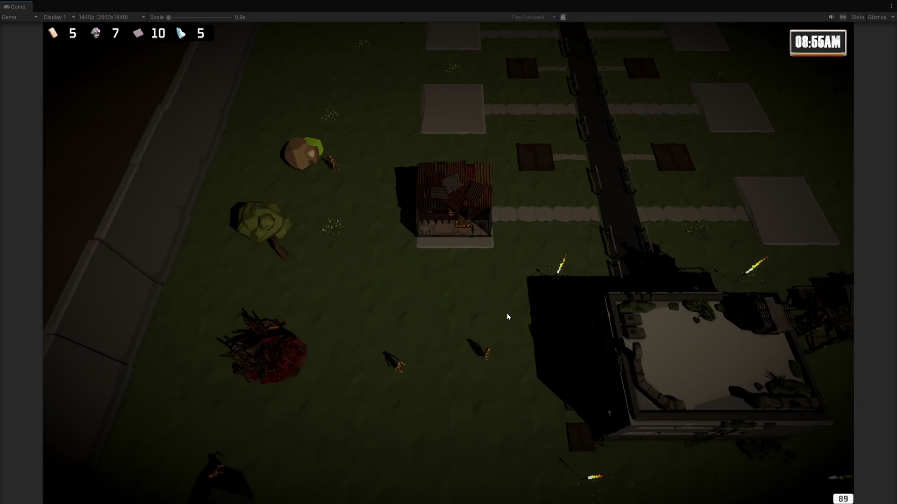
key(d)
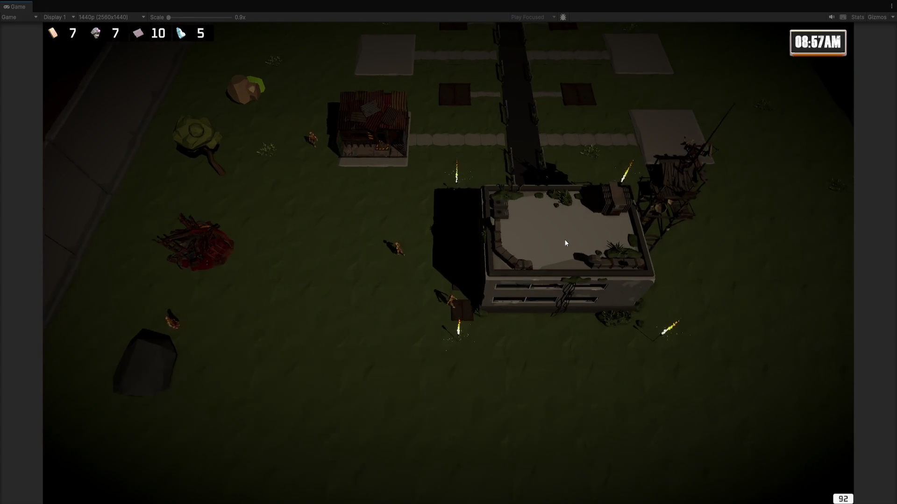
key(w)
key(w)
key(w)
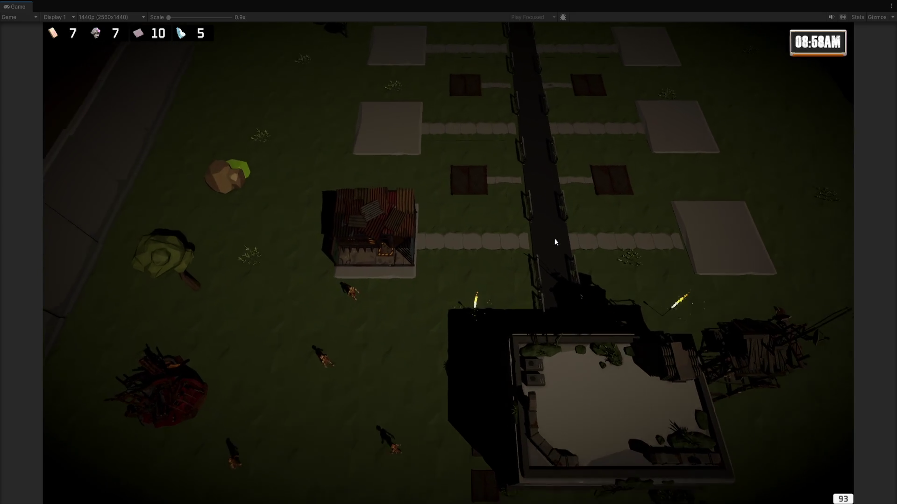
key(w)
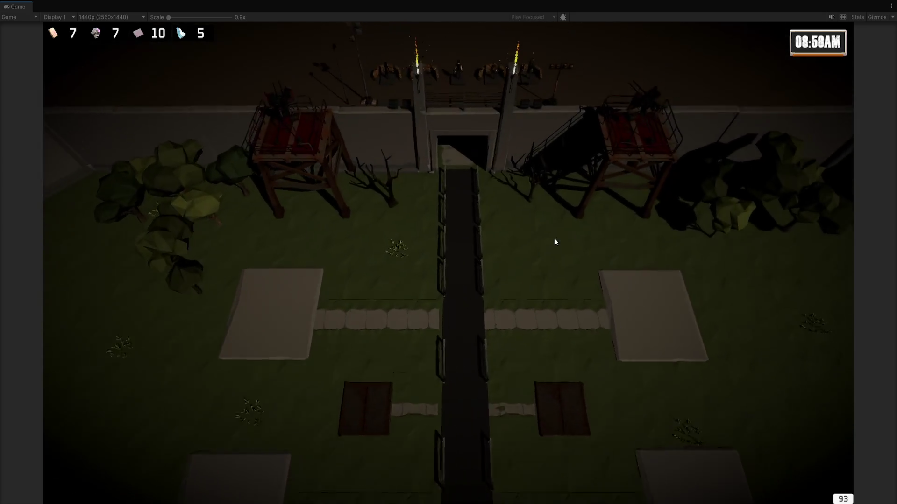
Step: Pan toward the gate towers to see the whole courtyard, then exit the maximized Game view
key(s)
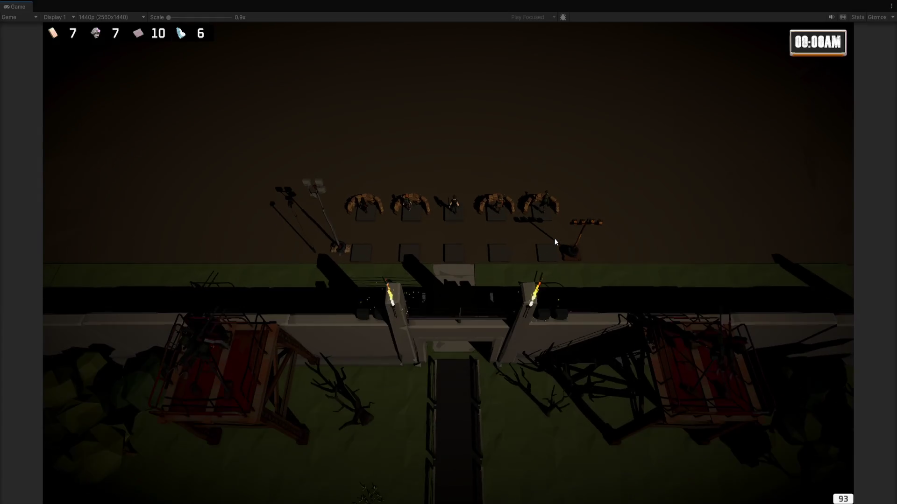
key(s)
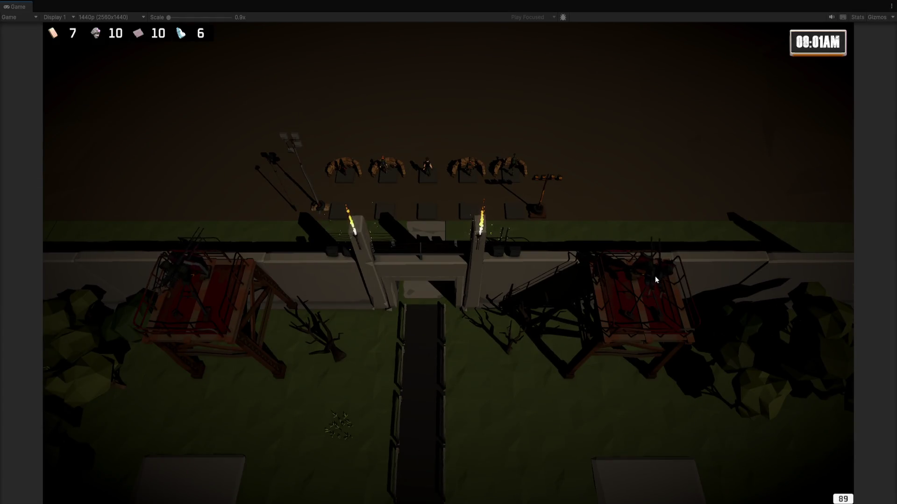
key(a)
key(w)
key(w)
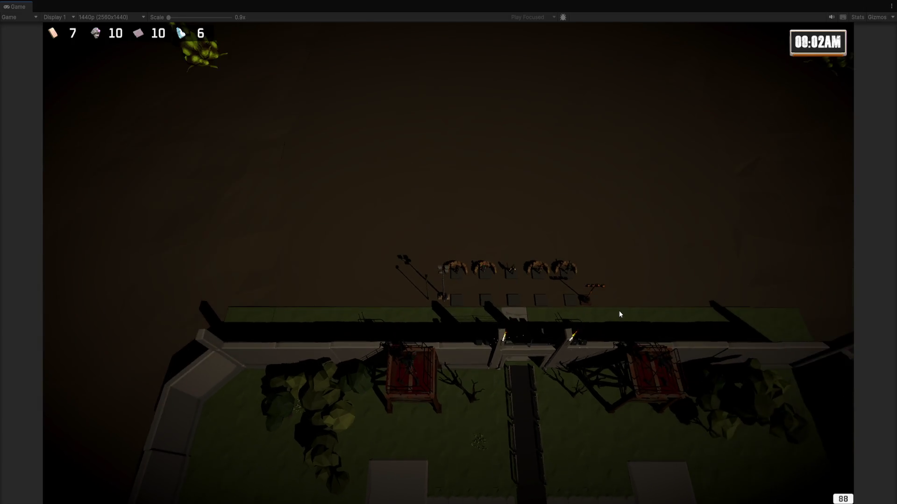
key(s)
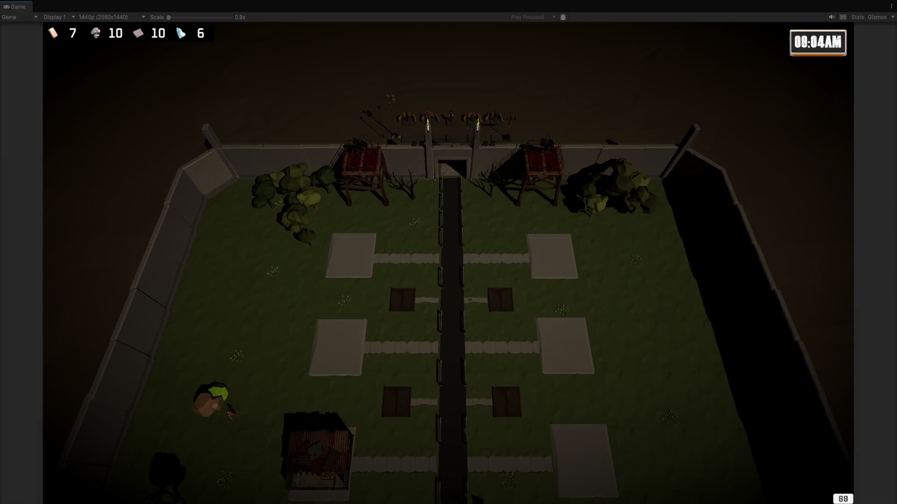
key(ctrl+shift+F7)
Step: Select DayNightController and set its Real Minutes Per slider to about 1.38
scroll(up, 3)
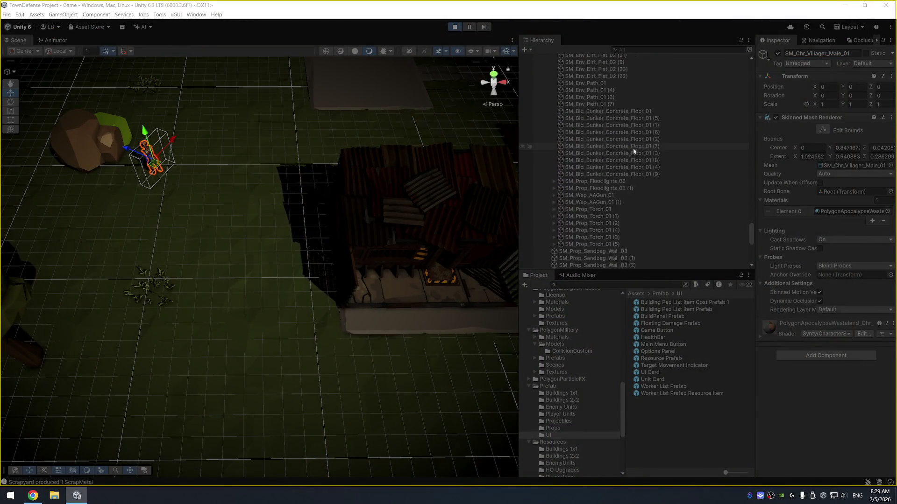
click(653, 100)
key(Left)
key(Left)
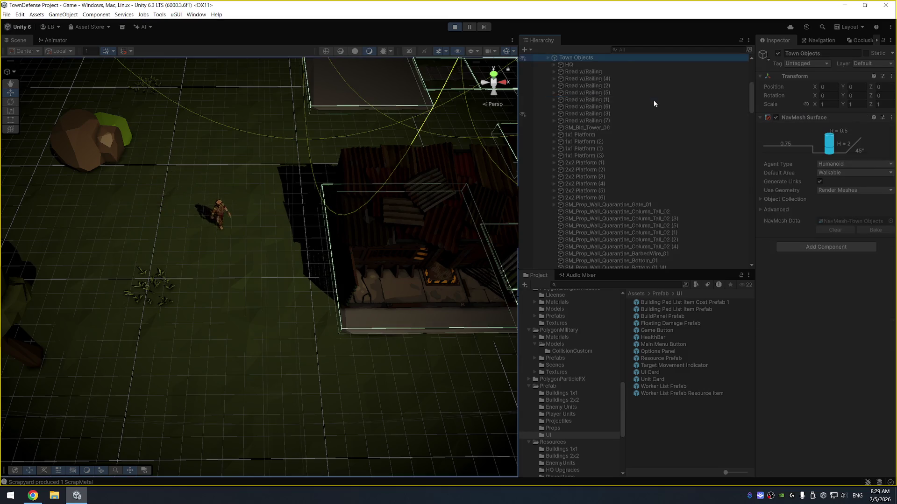
scroll(up, 3)
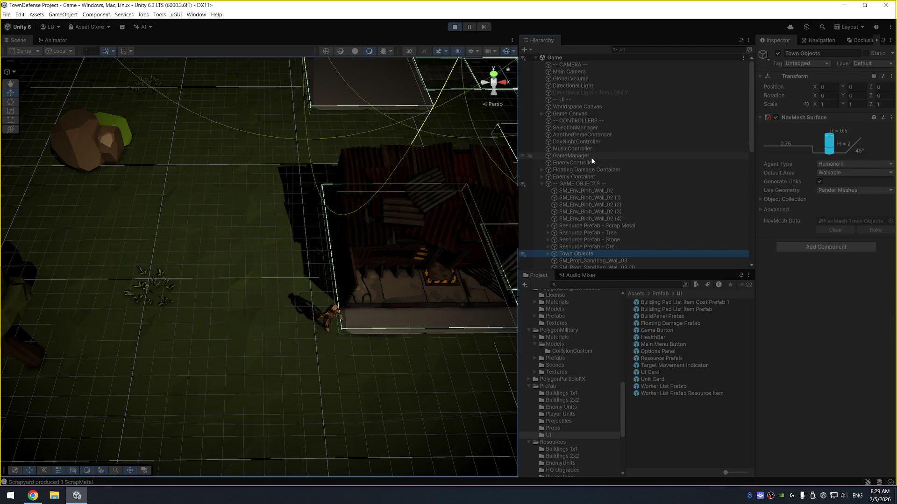
click(595, 141)
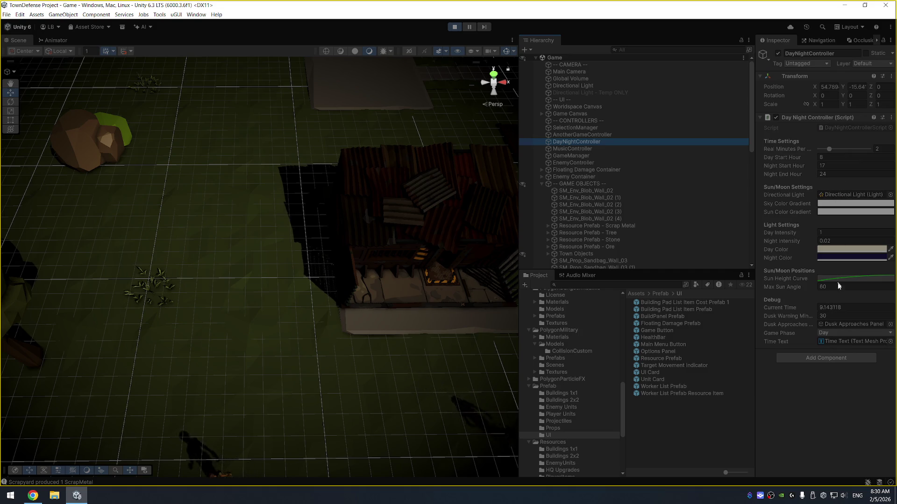
click(821, 150)
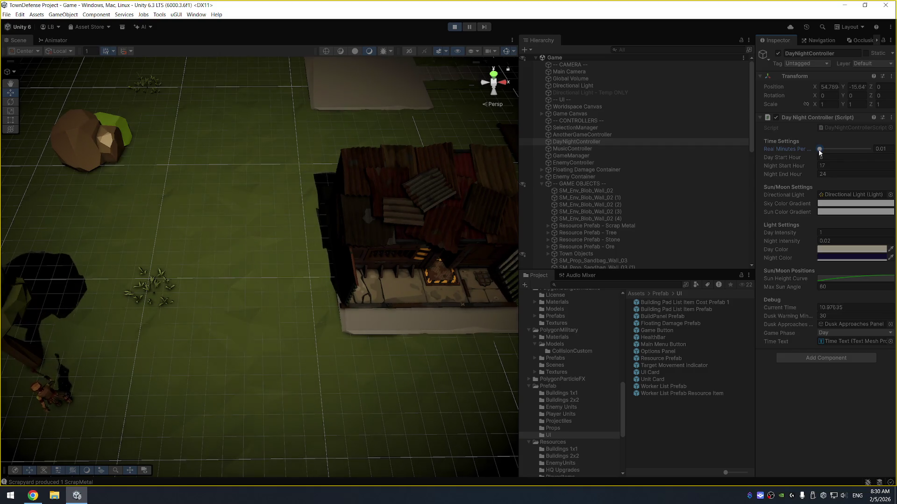
drag(819, 152, 819, 150)
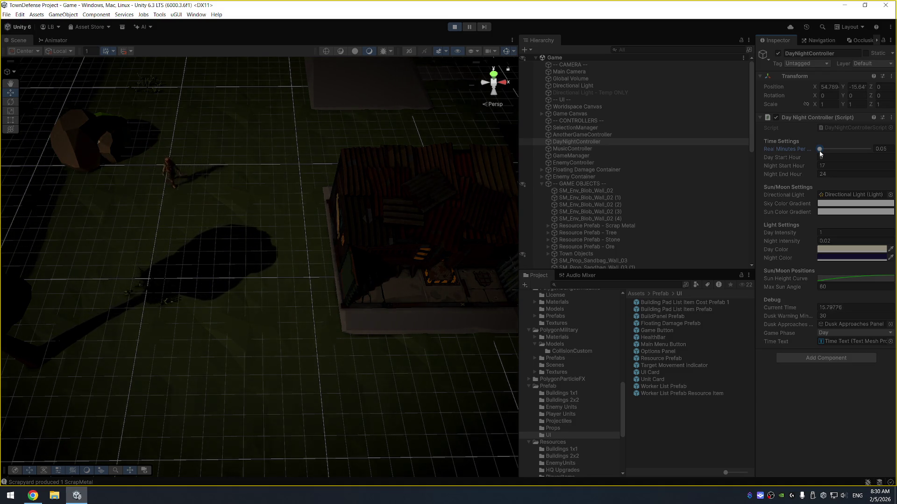
drag(820, 152, 821, 152)
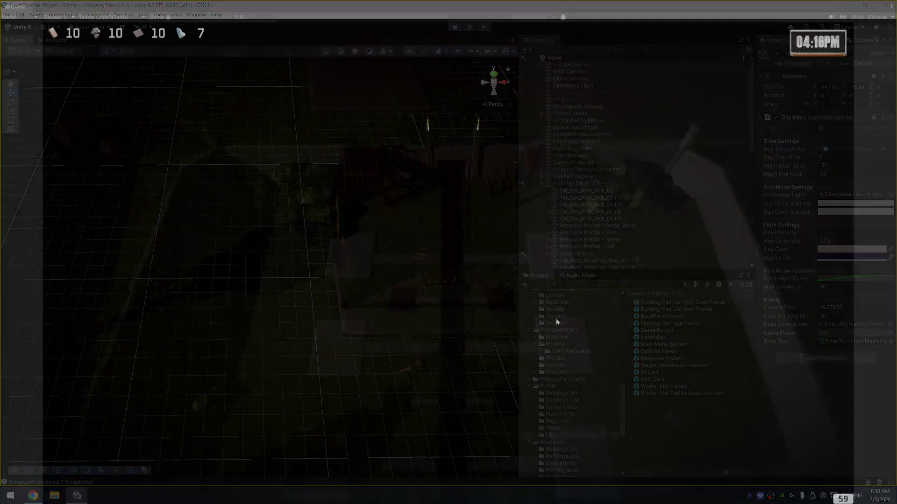
Step: Close the building-purchase panel and pan over the base and fields toward the gate as dusk nears
click(701, 117)
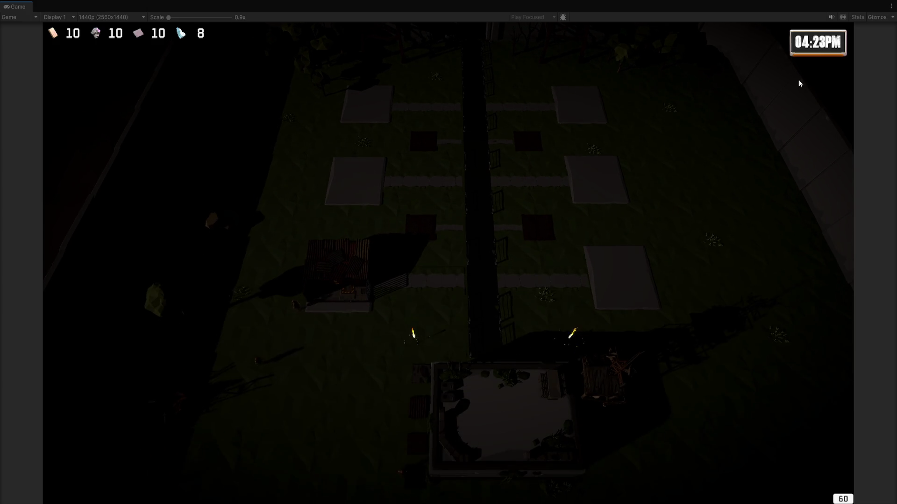
key(s)
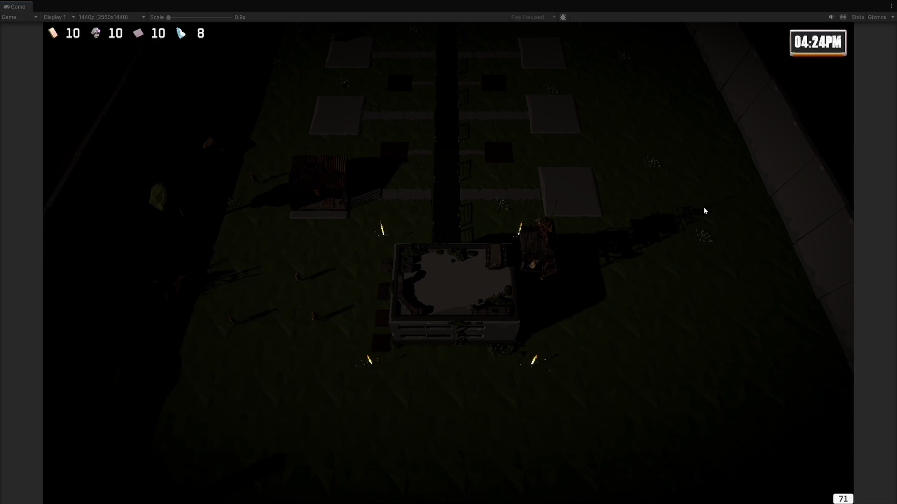
key(a)
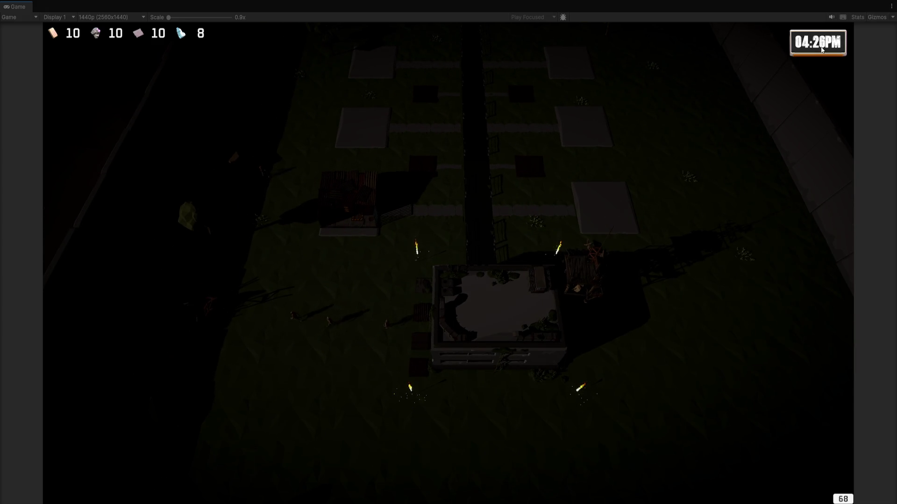
key(w)
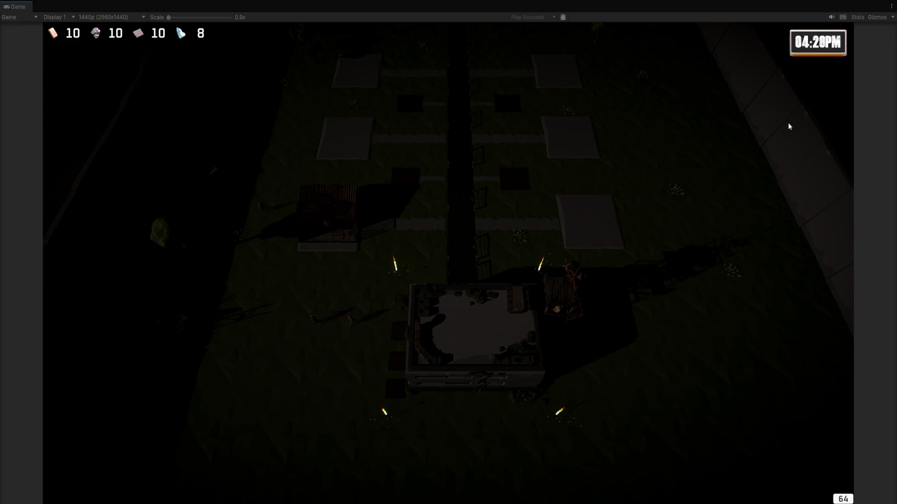
key(s)
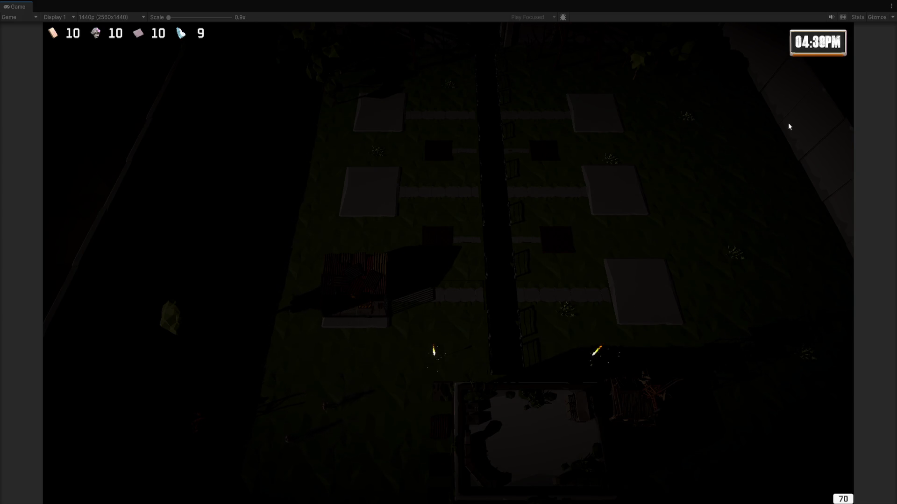
key(w)
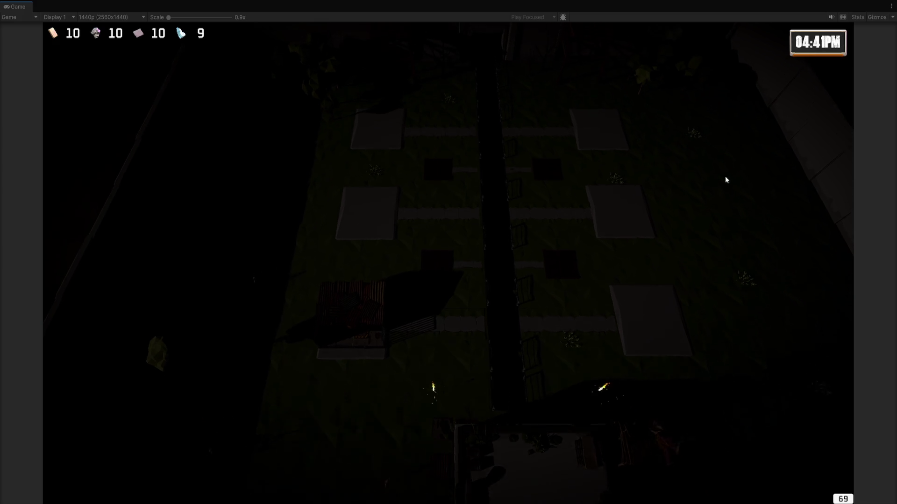
key(w)
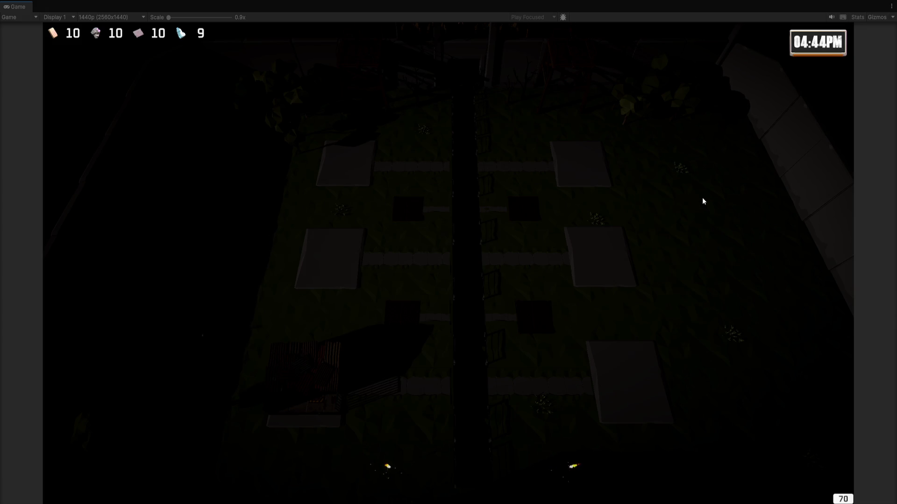
key(w)
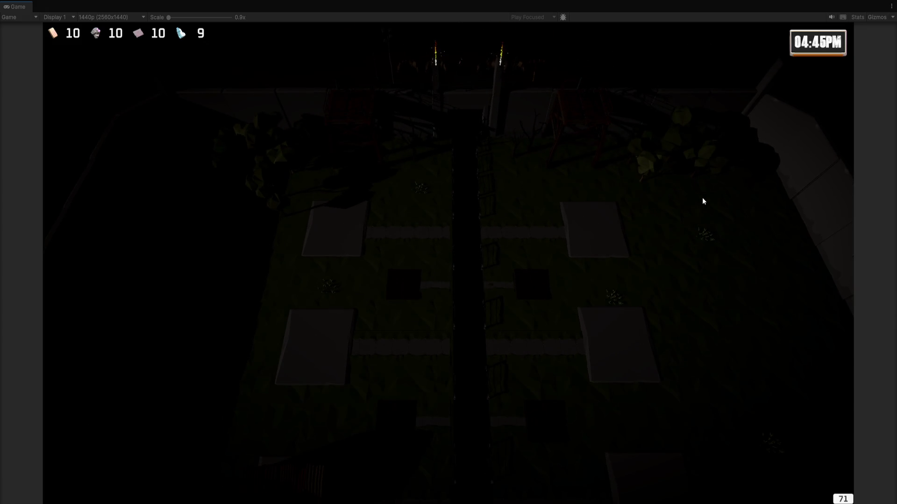
key(w)
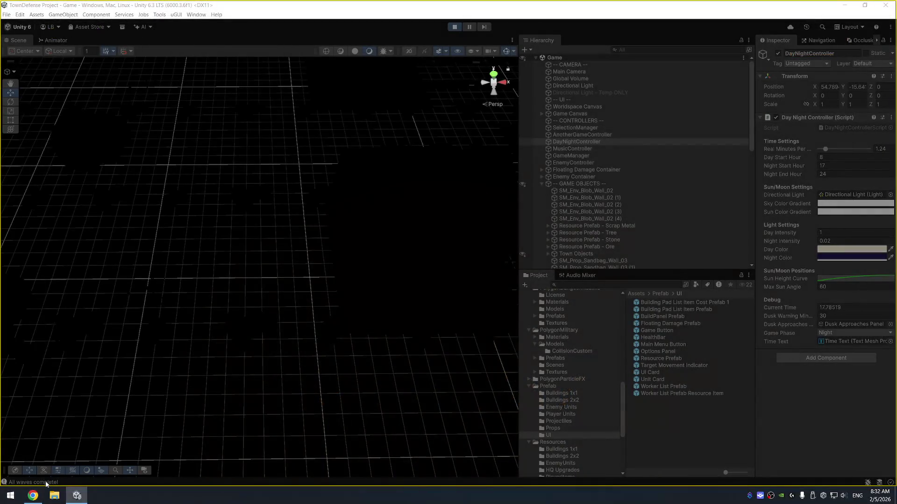
Step: Open the Console to confirm 0 errors, resize it, and close it
click(48, 482)
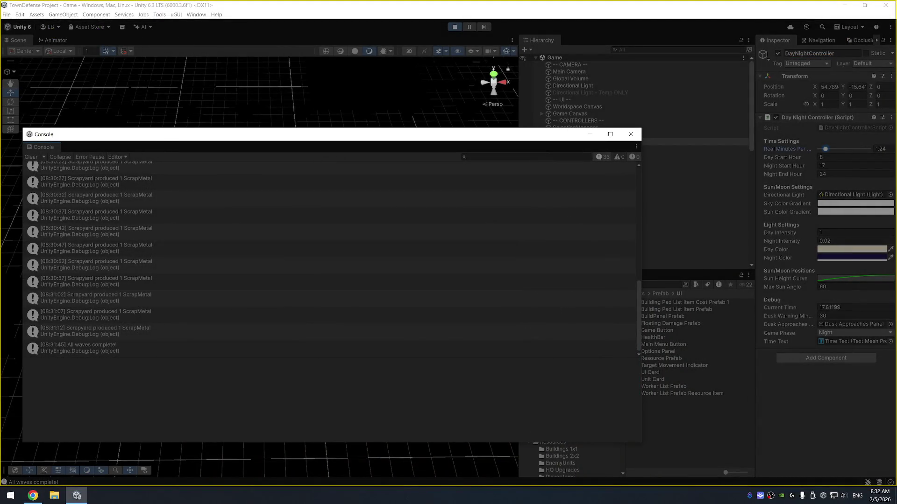
drag(89, 139, 85, 138)
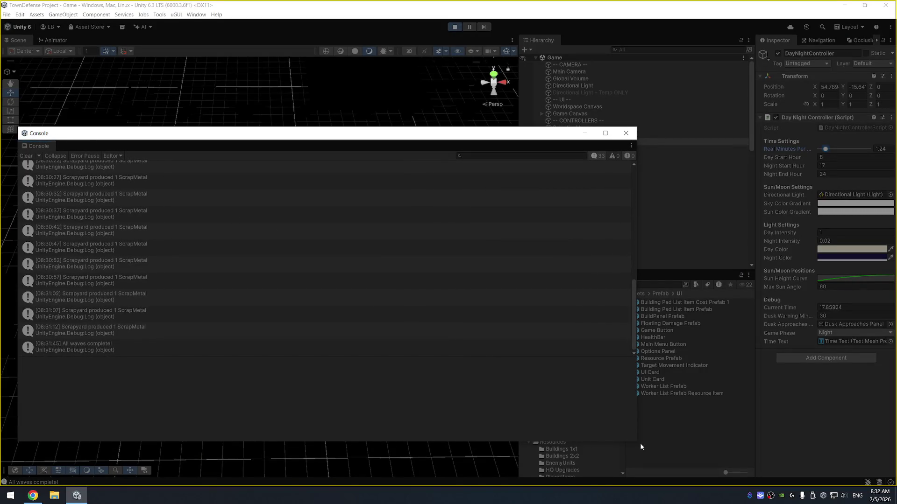
drag(638, 443, 408, 410)
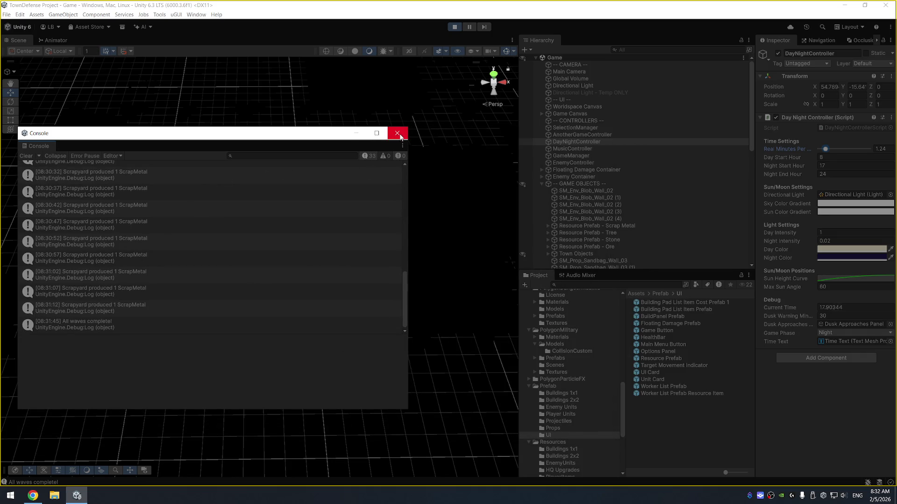
click(397, 133)
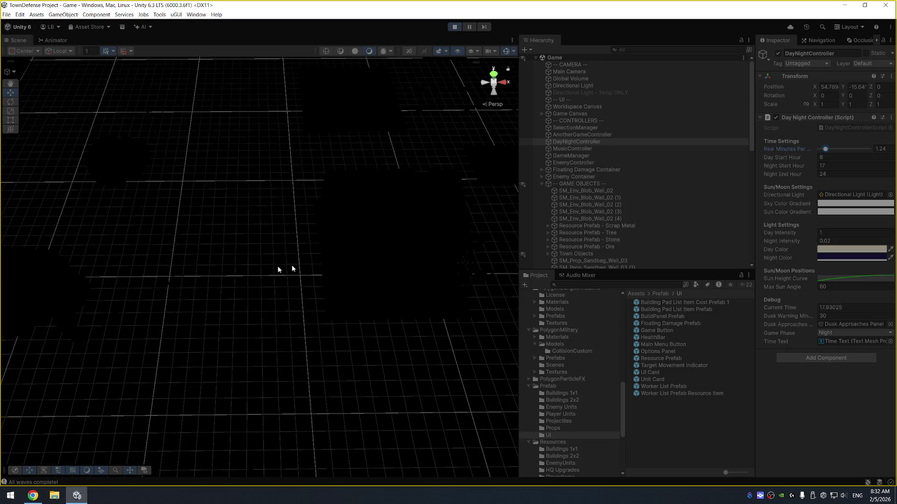
Step: Pan the Scene view over the base outline and stop Play mode with Ctrl+P
scroll(up, 3)
drag(408, 232, 276, 236)
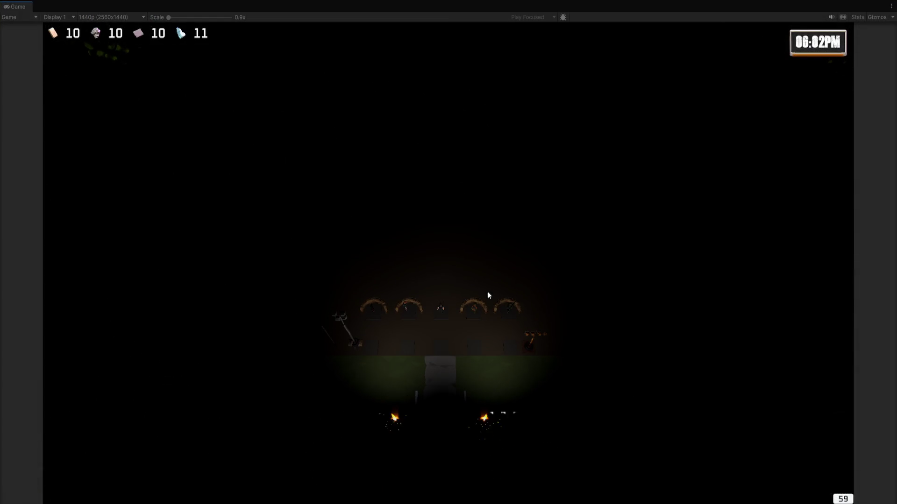
key(ctrl+p)
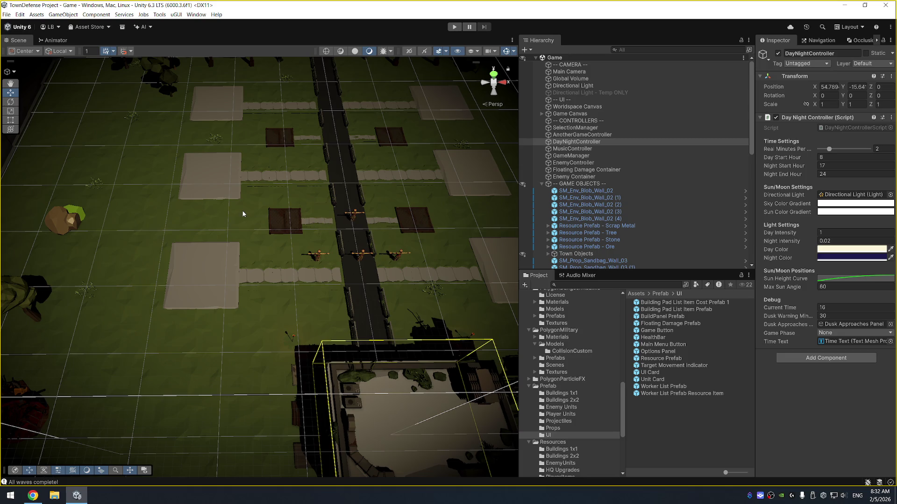
Step: Select and frame the Melee Machete unit, then adjust the Scene view to centre the base and units
scroll(down, 3)
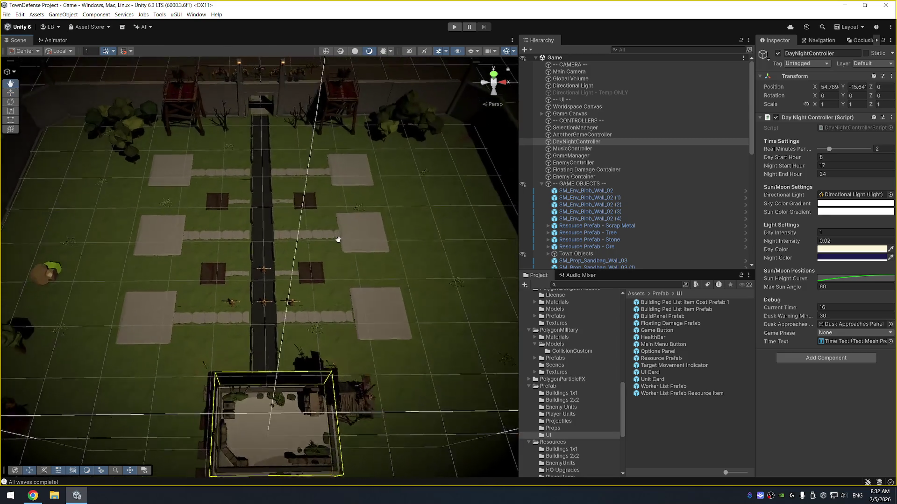
drag(358, 266, 359, 270)
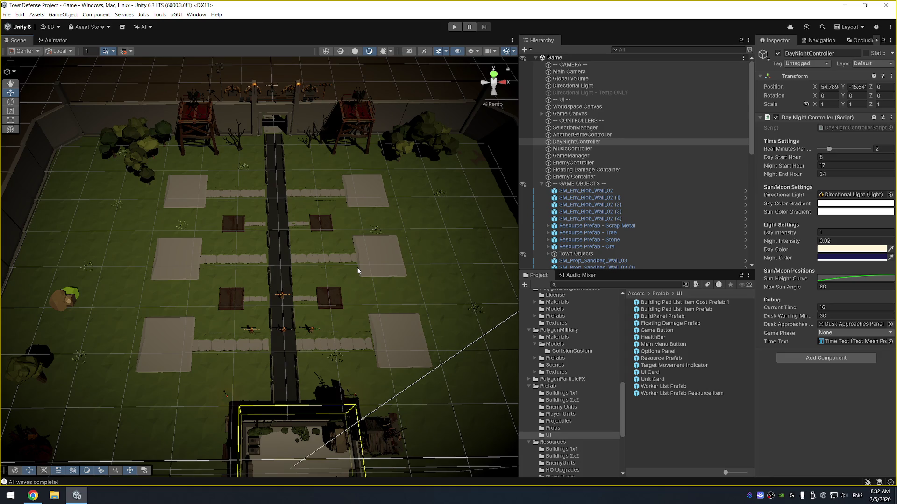
drag(321, 186, 334, 292)
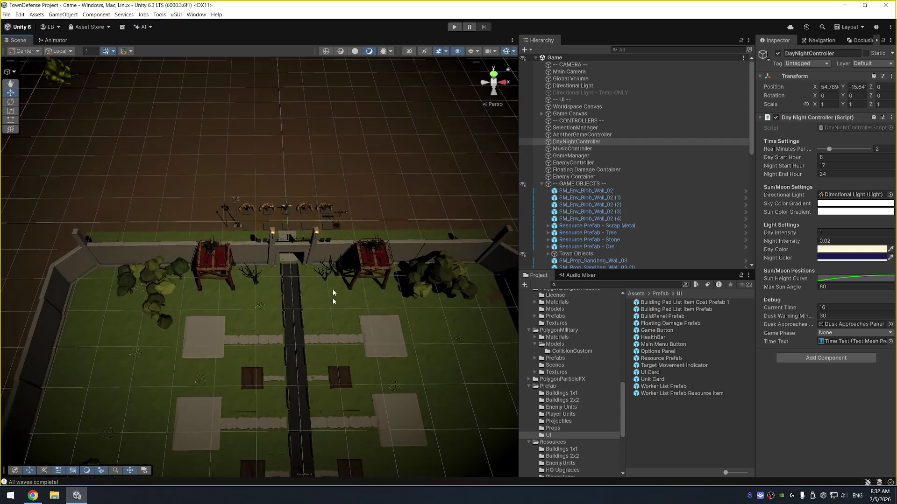
click(285, 209)
click(285, 208)
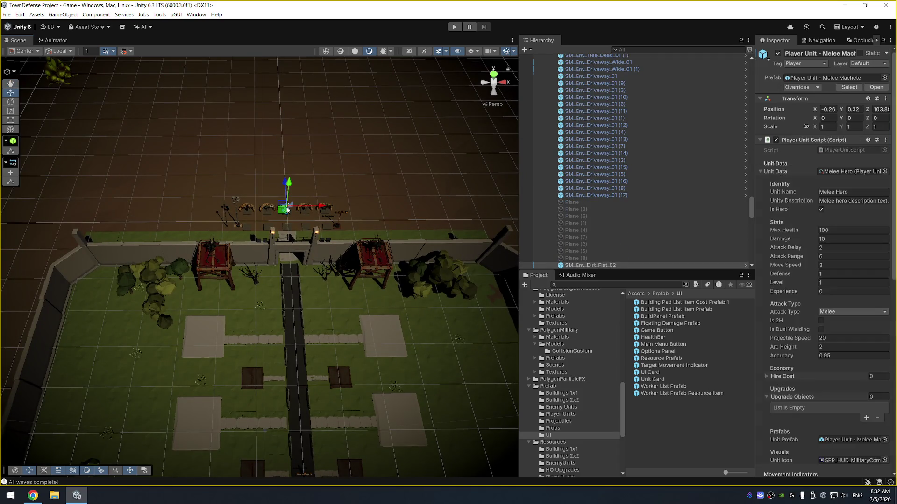
key(f)
scroll(down, 3)
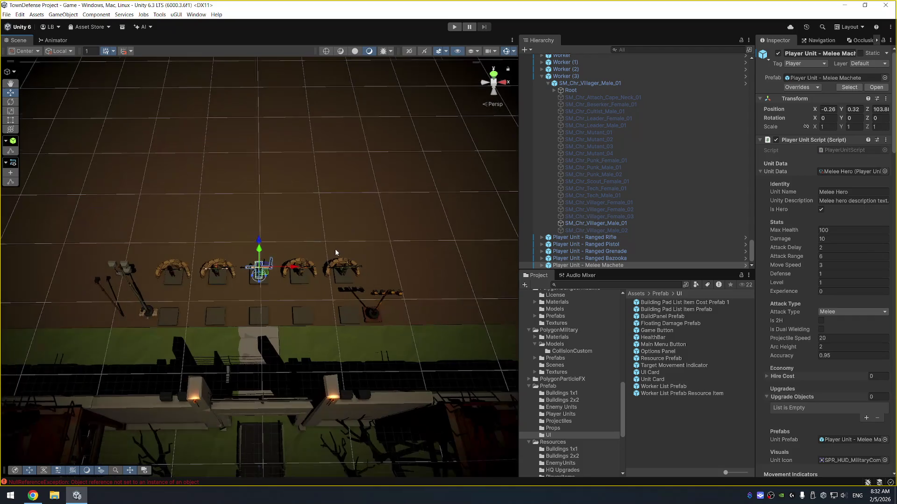
drag(335, 248, 329, 242)
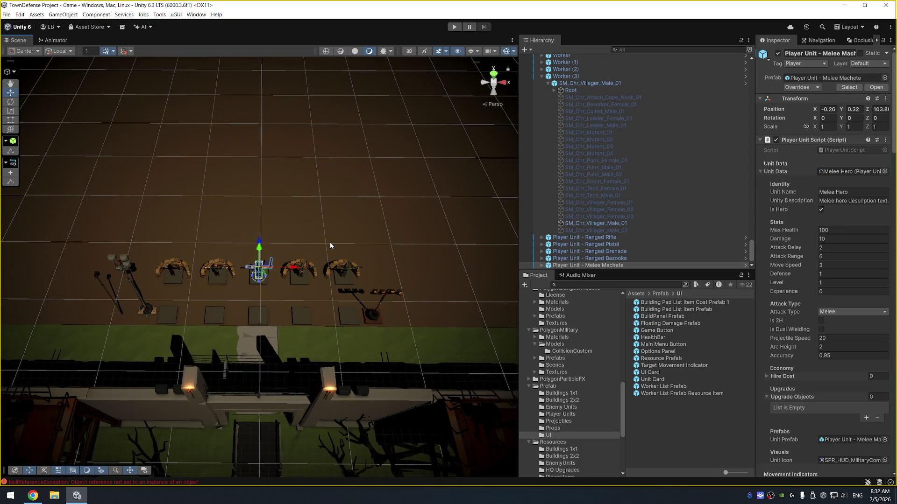
scroll(down, 3)
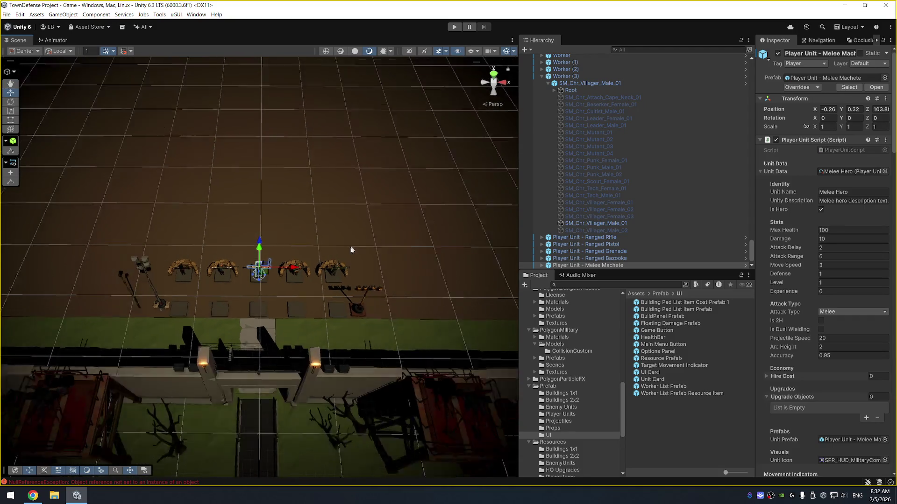
scroll(down, 3)
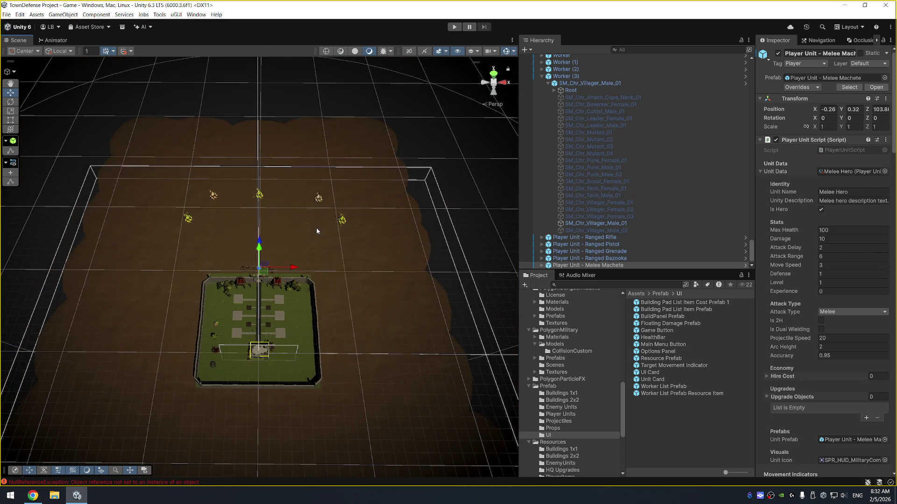
scroll(up, 3)
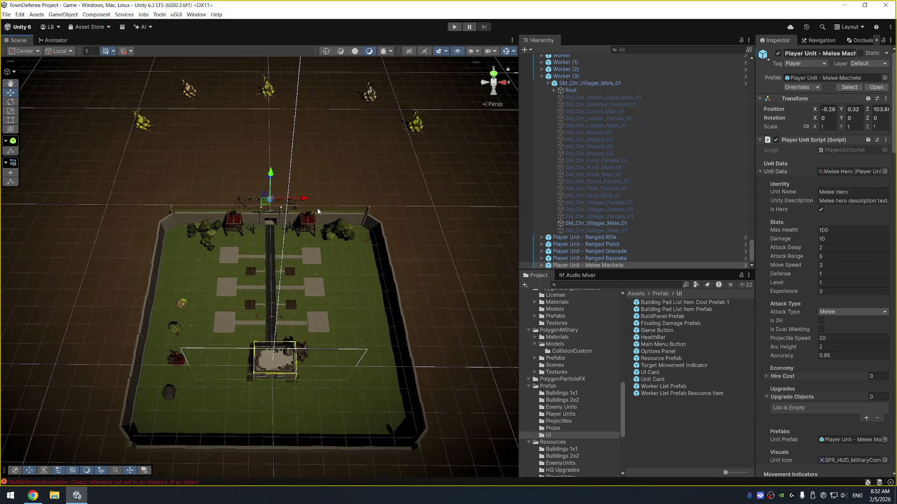
scroll(up, 3)
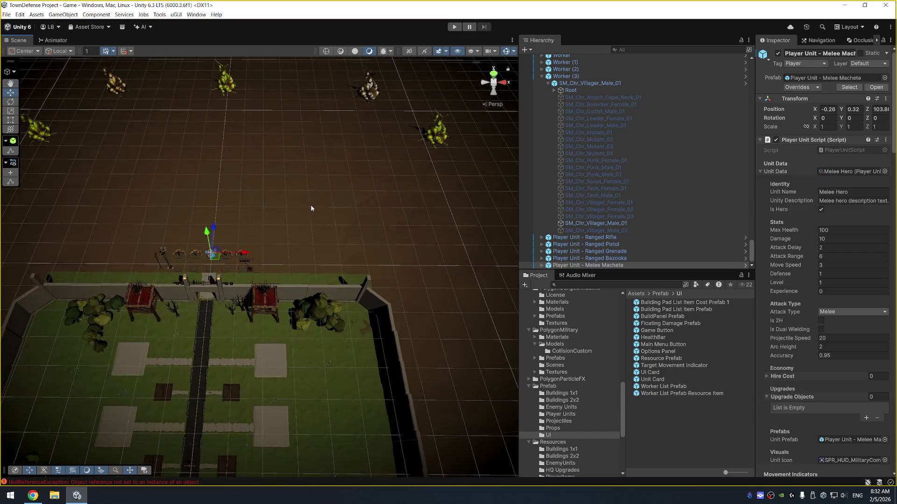
drag(289, 216, 367, 226)
scroll(up, 3)
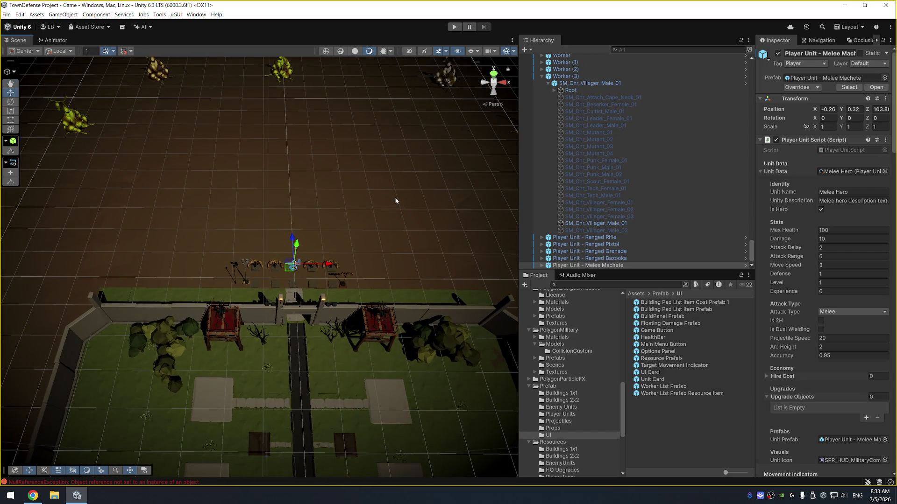
scroll(up, 3)
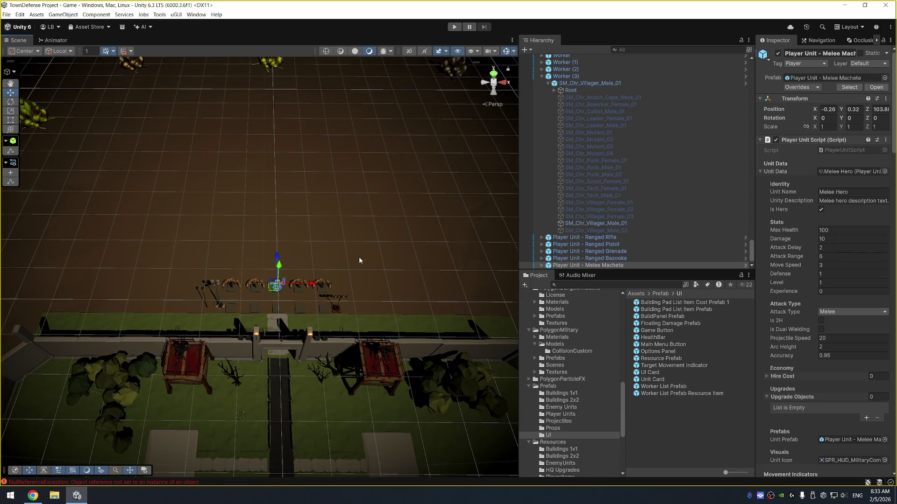
scroll(up, 3)
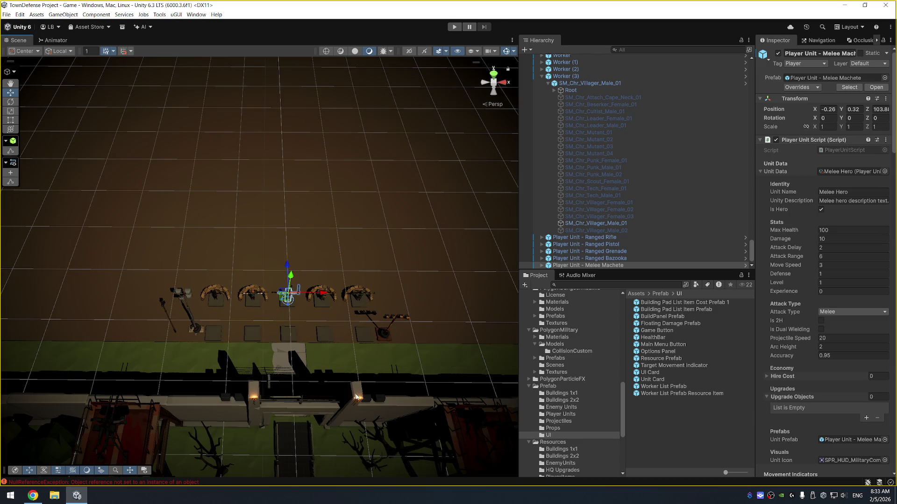
scroll(down, 3)
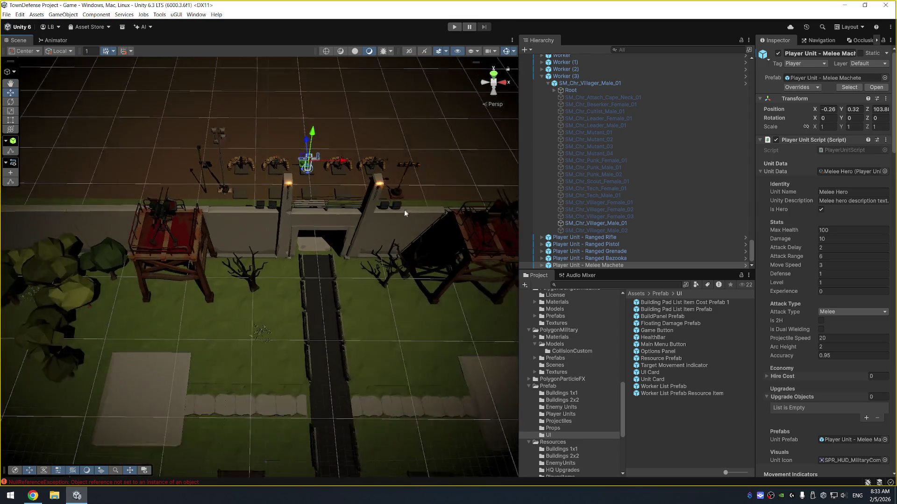
scroll(down, 3)
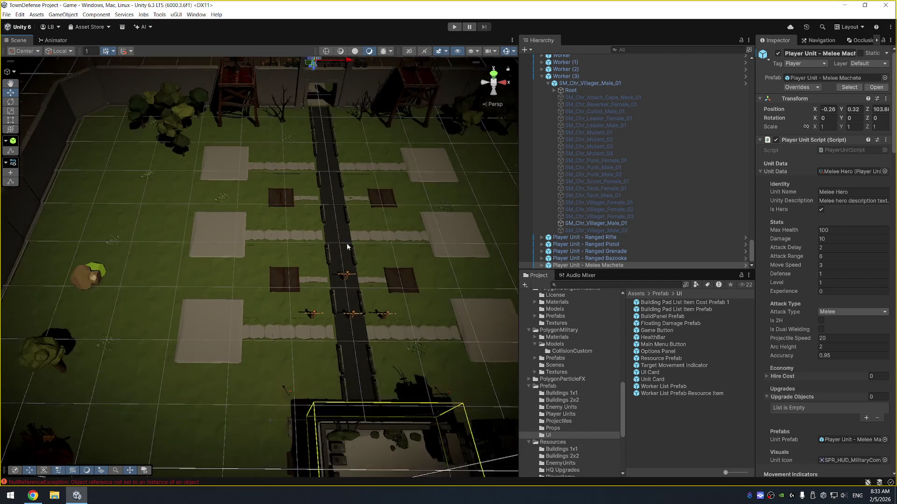
Step: Select a 2x2 platform pad and the small commercial building, flying the view toward the gate wall
click(221, 324)
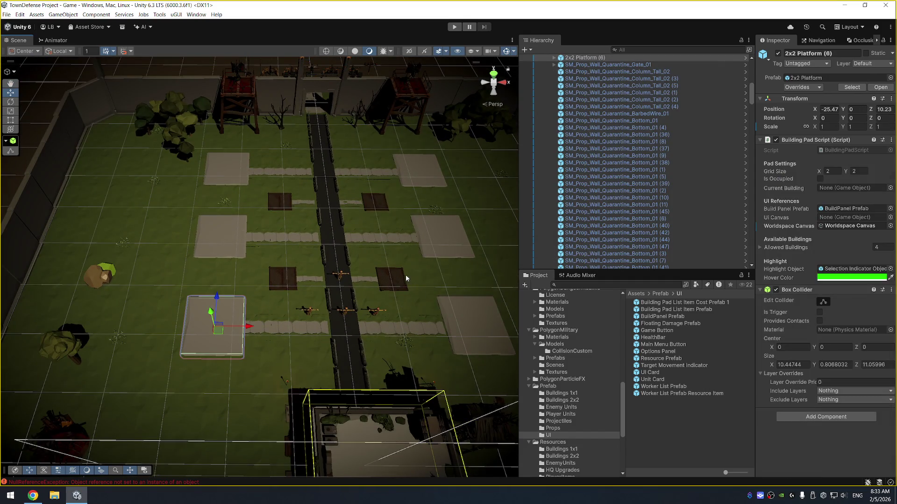
drag(419, 318, 415, 299)
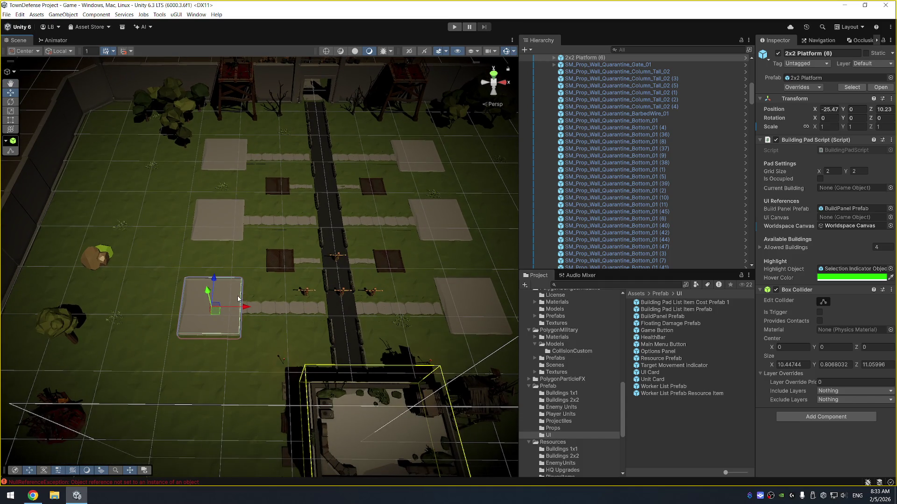
scroll(down, 3)
click(342, 313)
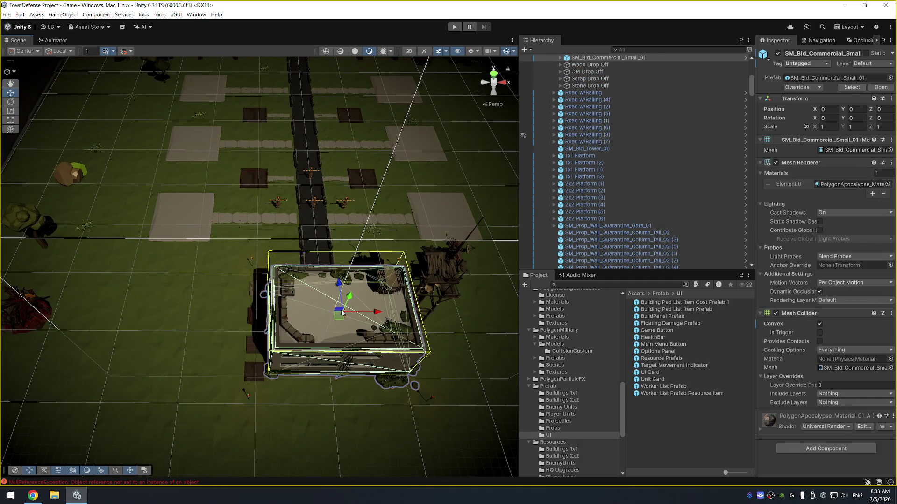
key(Up)
key(Up)
key(Up)
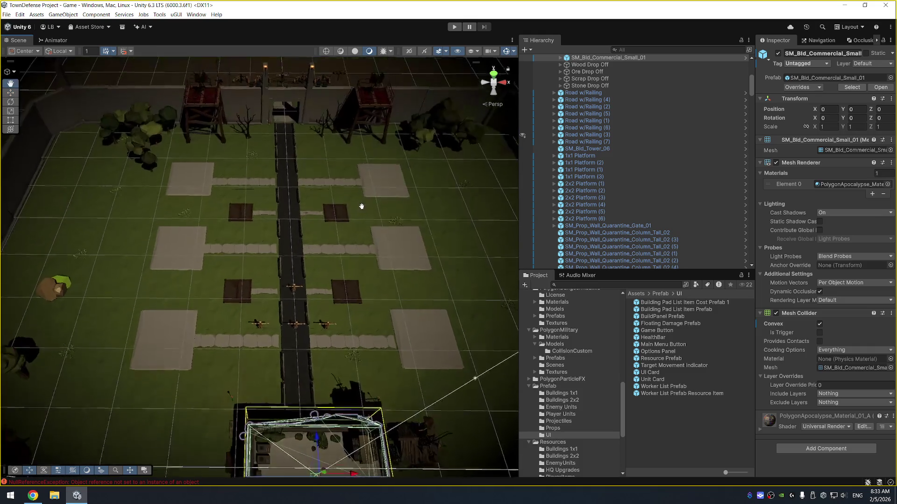
key(Up)
key(Up)
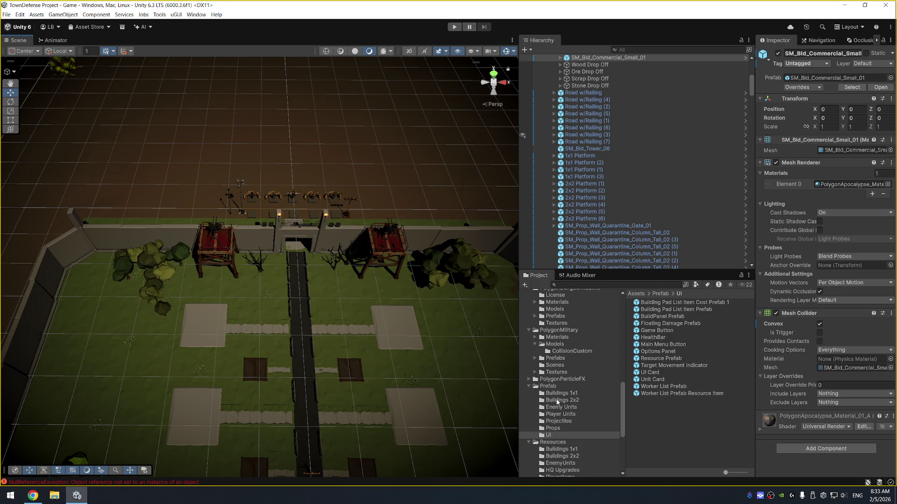
scroll(up, 3)
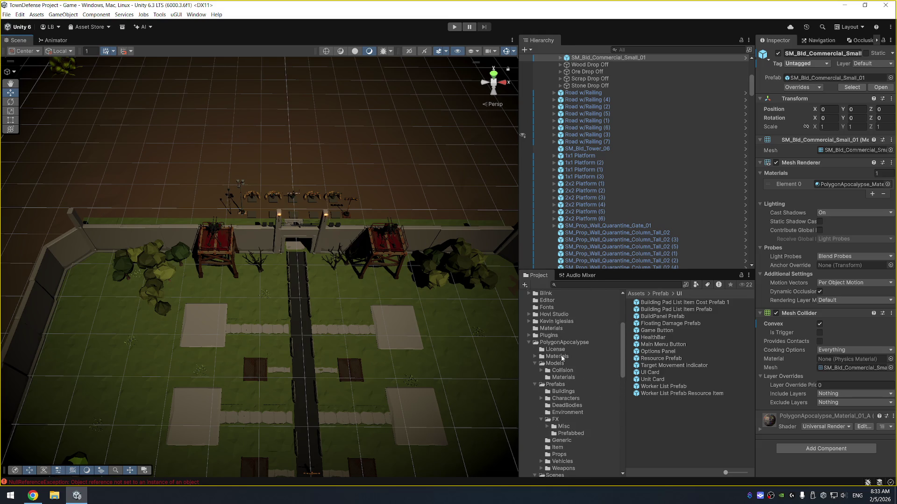
scroll(down, 3)
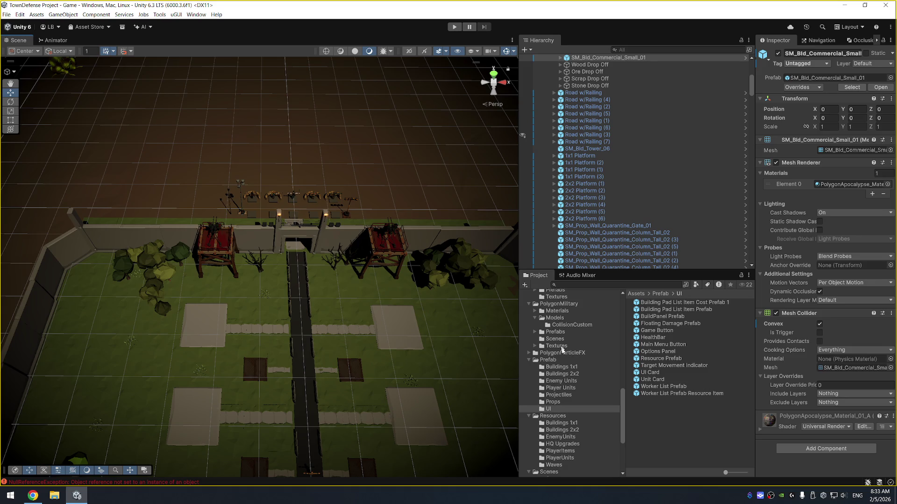
scroll(down, 3)
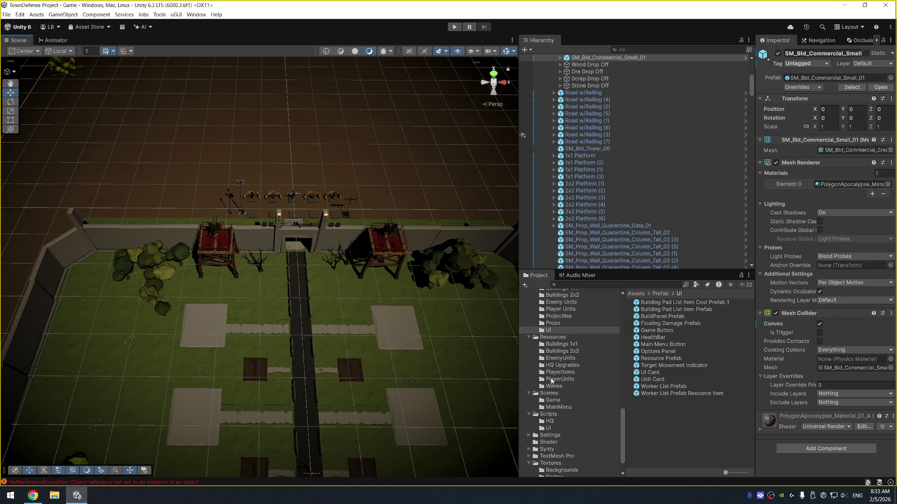
Step: Open Resources > PlayerItems and inspect Machine Gun Upgrade 1's Item Name field
click(568, 373)
click(669, 303)
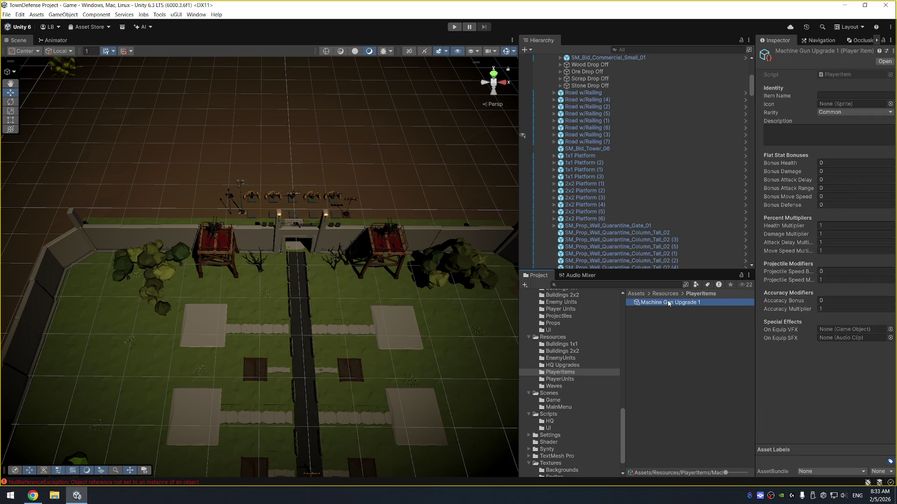
click(785, 99)
Step: Select a 2x2 platform pad, then open the Barracks prefab from Prefab > Buildings 2x2
click(210, 324)
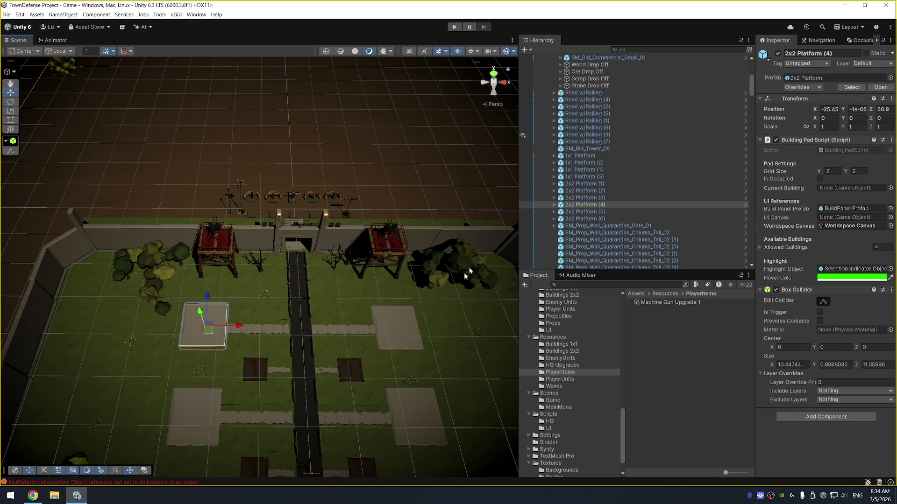
drag(466, 277, 413, 231)
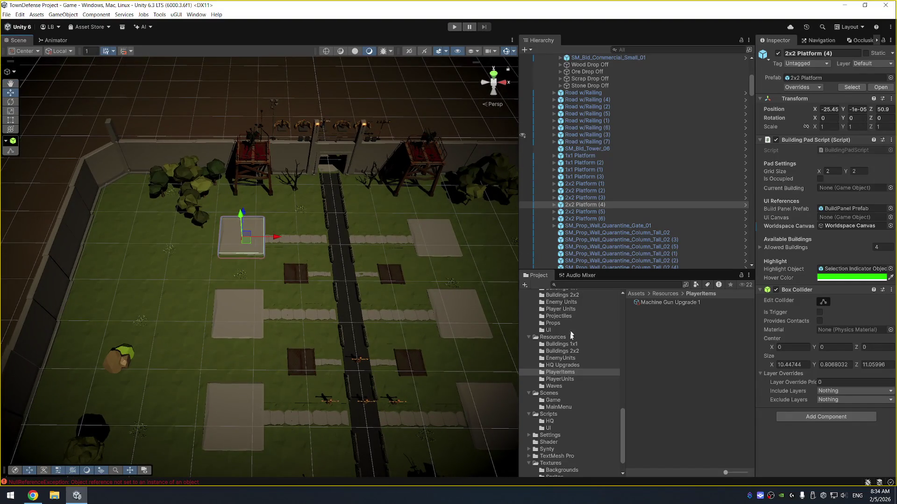
drag(626, 424, 599, 376)
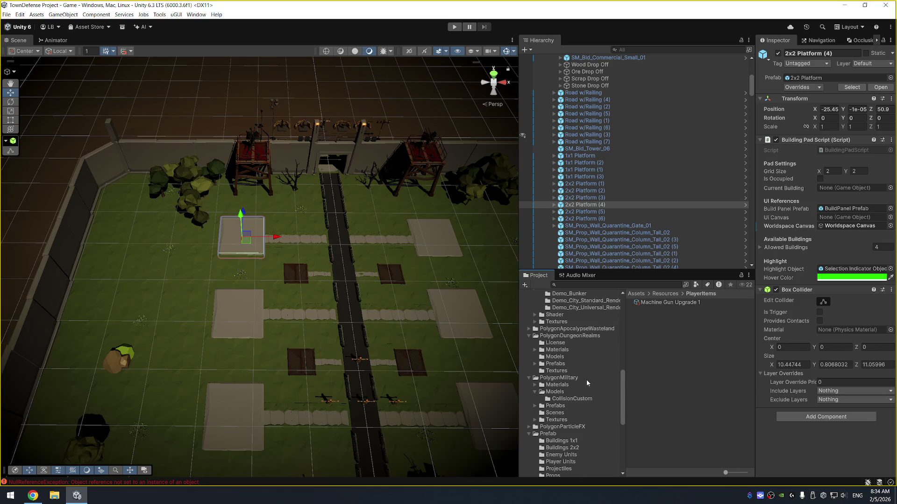
scroll(down, 3)
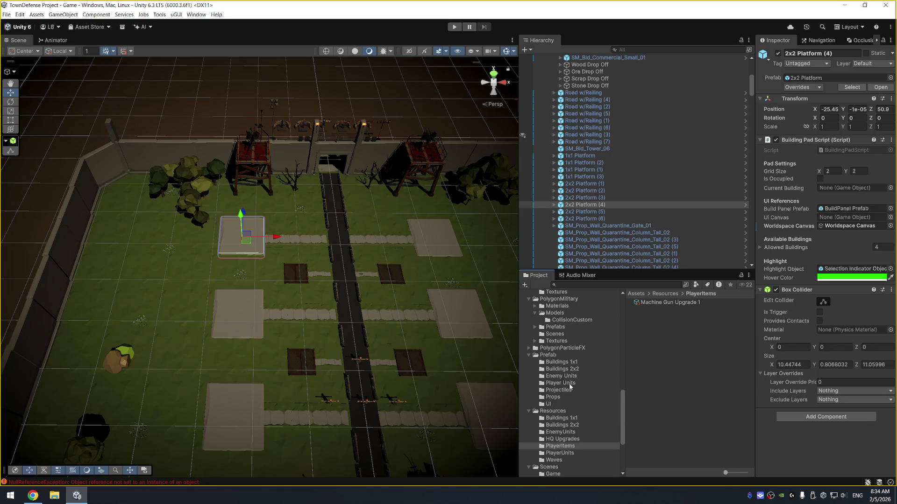
click(568, 356)
click(574, 369)
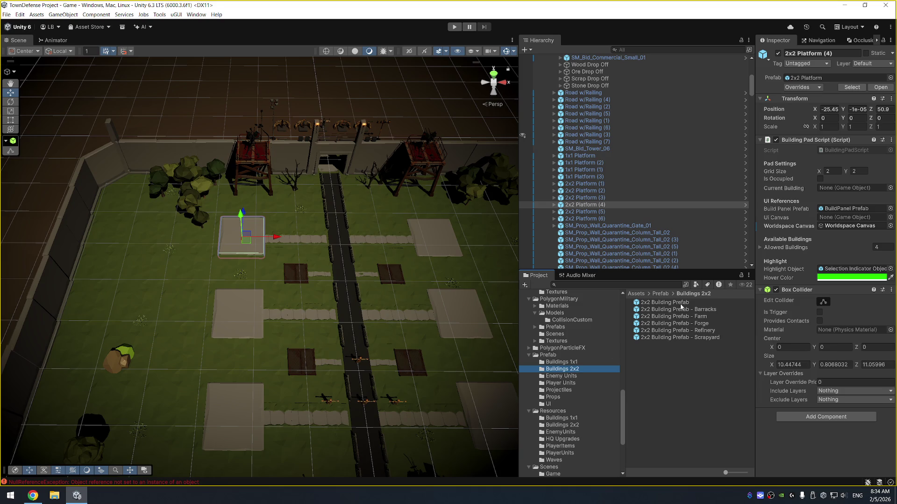
double_click(688, 310)
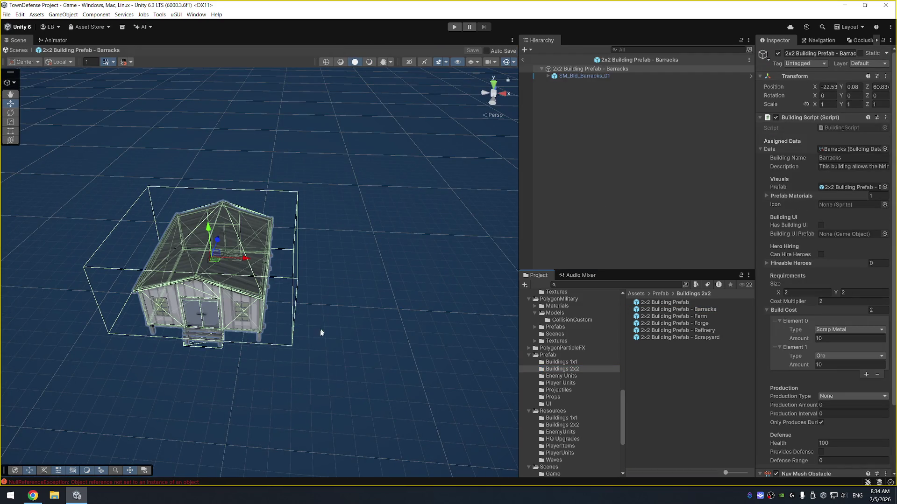
Step: Orbit around the Barracks prefab to its door side, then return to the Game scene
drag(220, 376, 369, 346)
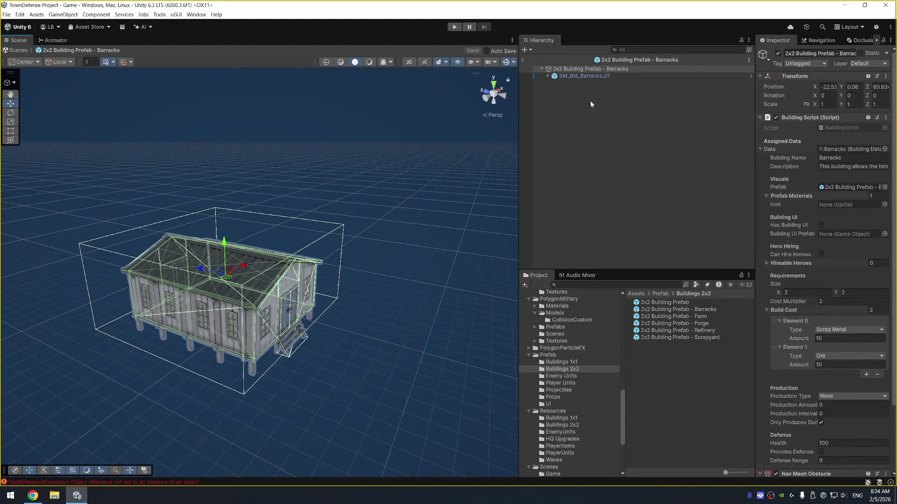
scroll(down, 3)
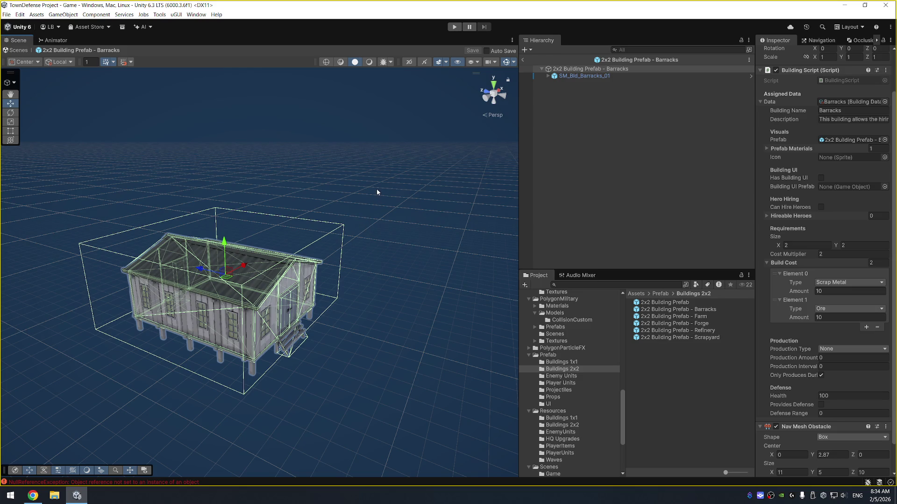
drag(381, 186, 271, 218)
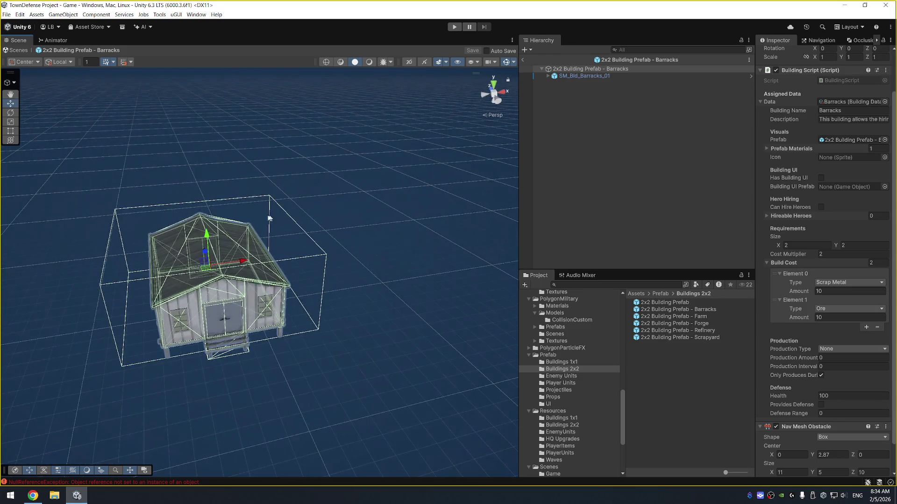
click(523, 61)
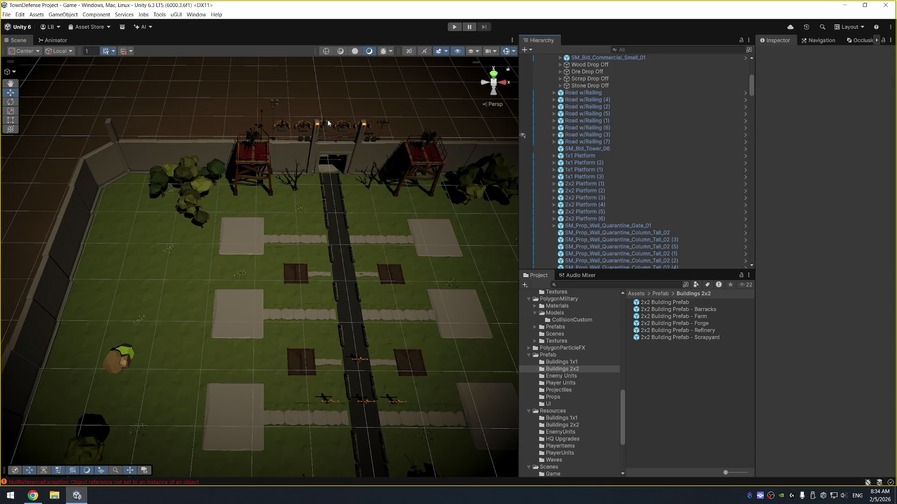
Step: Select and frame the Player Unit - Melee Machete, orbiting to view it from behind the wall
click(316, 135)
key(f)
drag(407, 144, 243, 189)
scroll(down, 3)
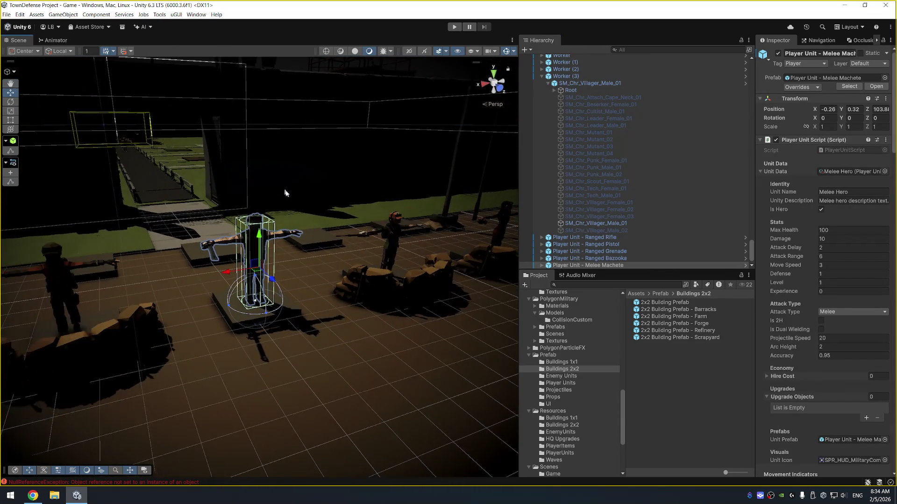
drag(169, 197, 288, 248)
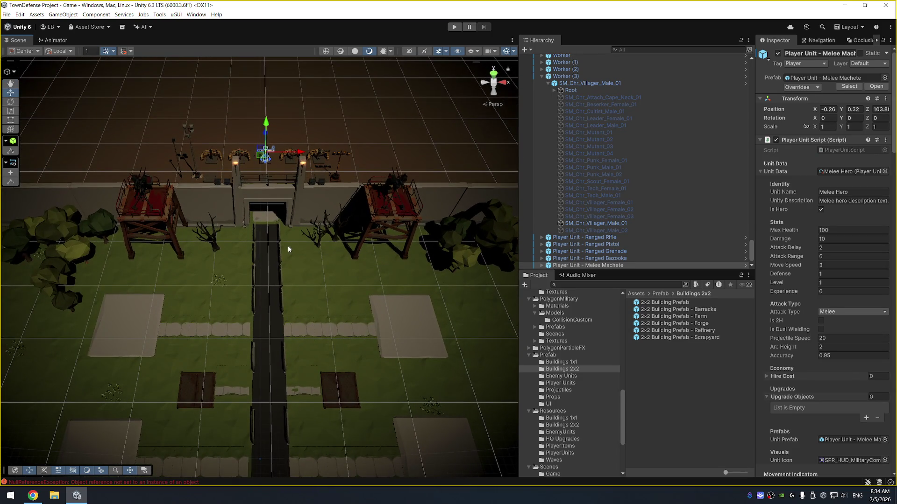
Step: Centre the building, then show the Console with 999+ NullReferenceExceptions from OnDrawGizmosSelected
scroll(up, 3)
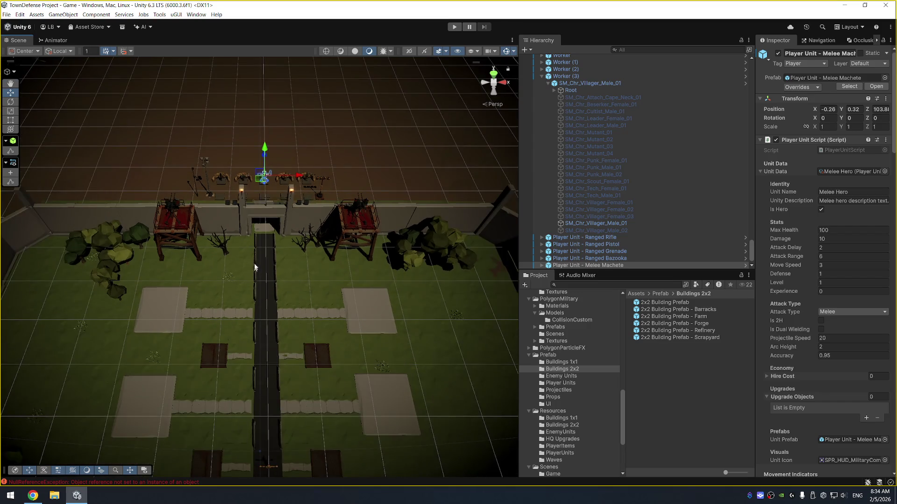
scroll(down, 3)
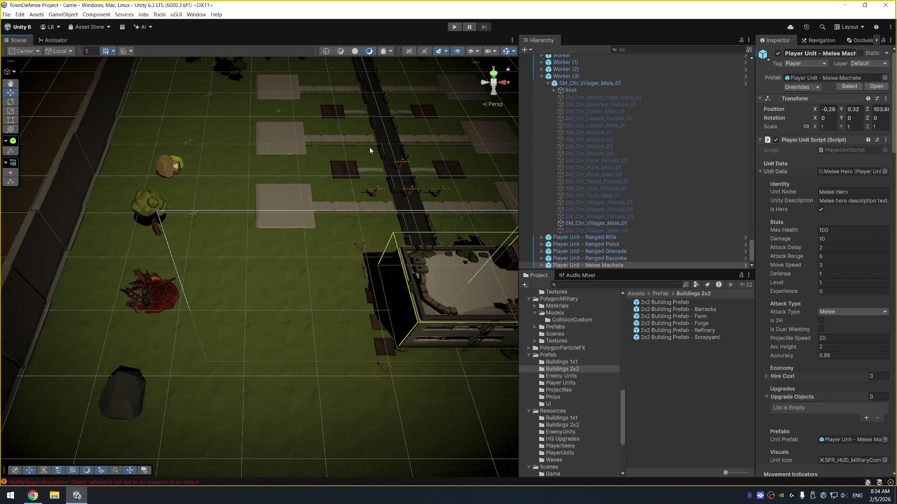
drag(368, 148, 322, 134)
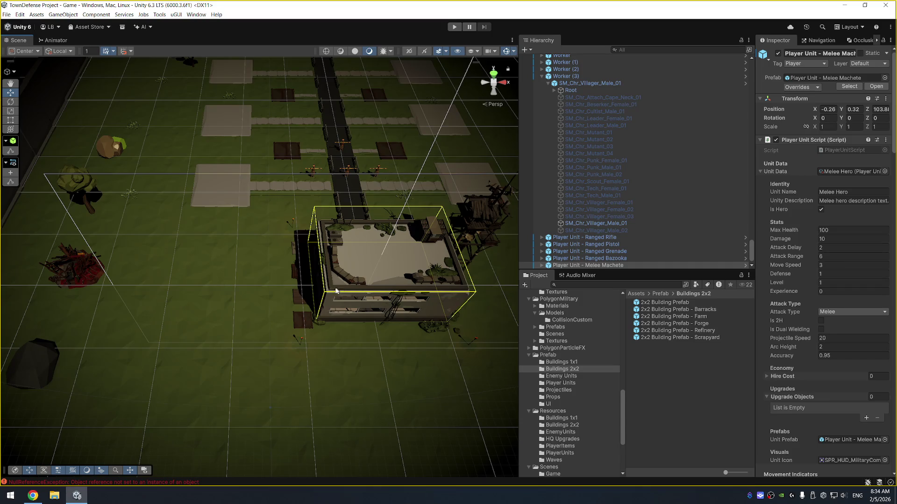
click(131, 484)
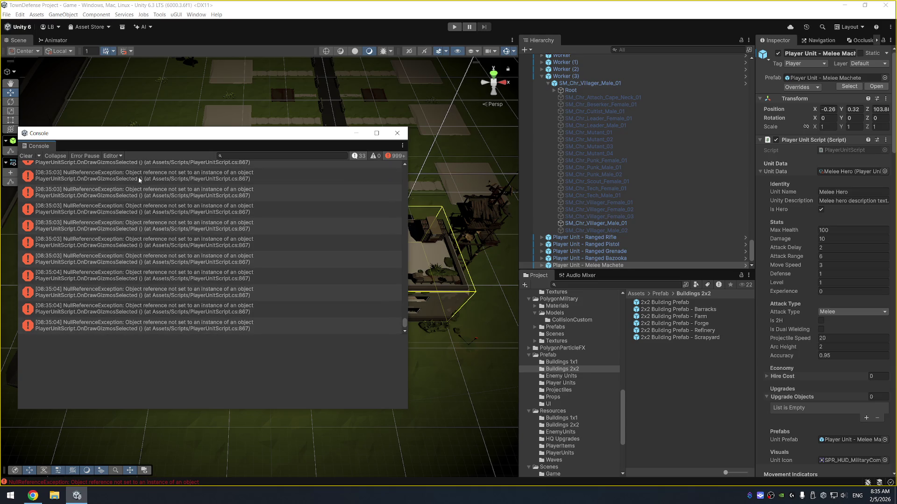
Step: Follow the NullReferenceException stack trace to PlayerUnitScript.cs line 867 in Visual Studio
click(138, 181)
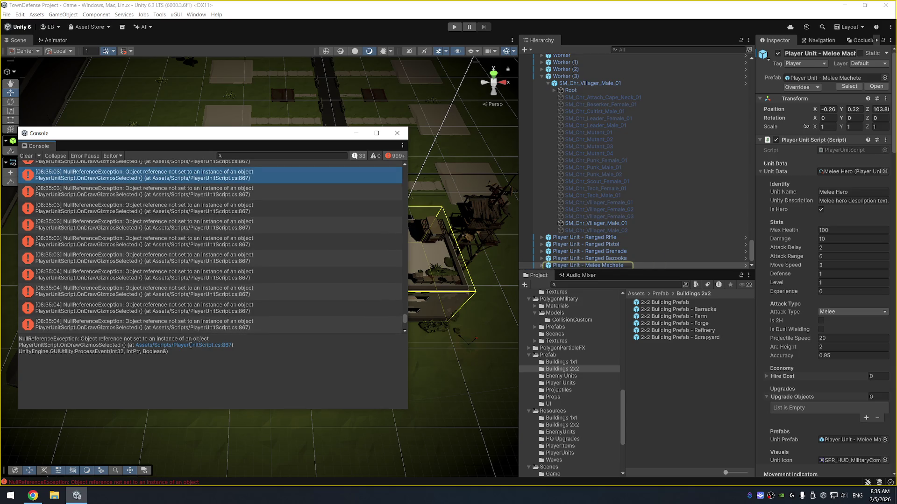
drag(283, 136, 353, 155)
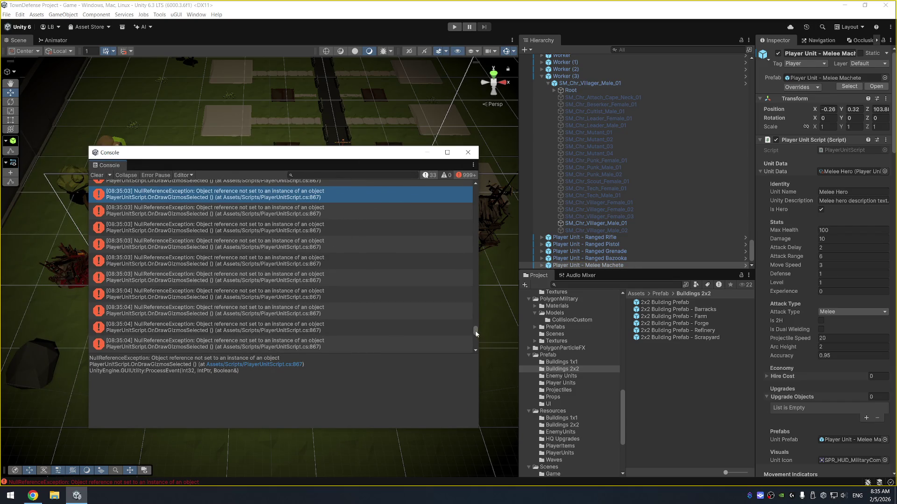
drag(476, 331, 477, 186)
scroll(down, 3)
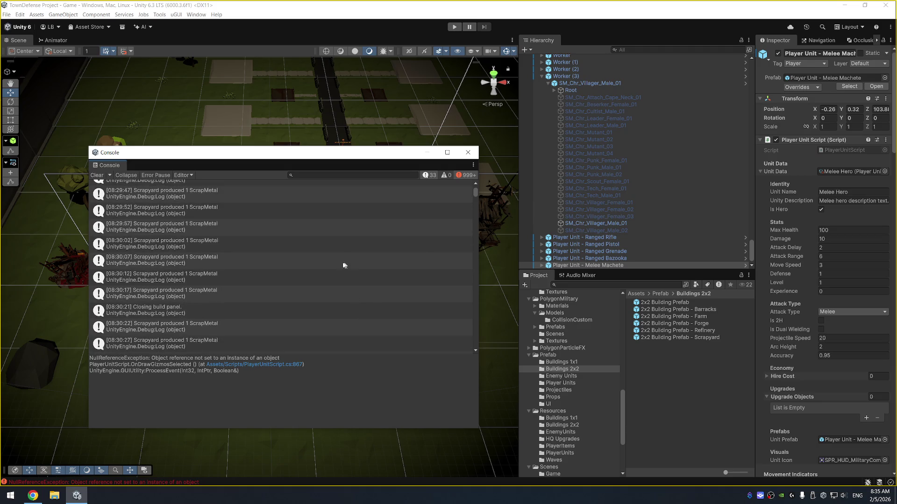
click(230, 239)
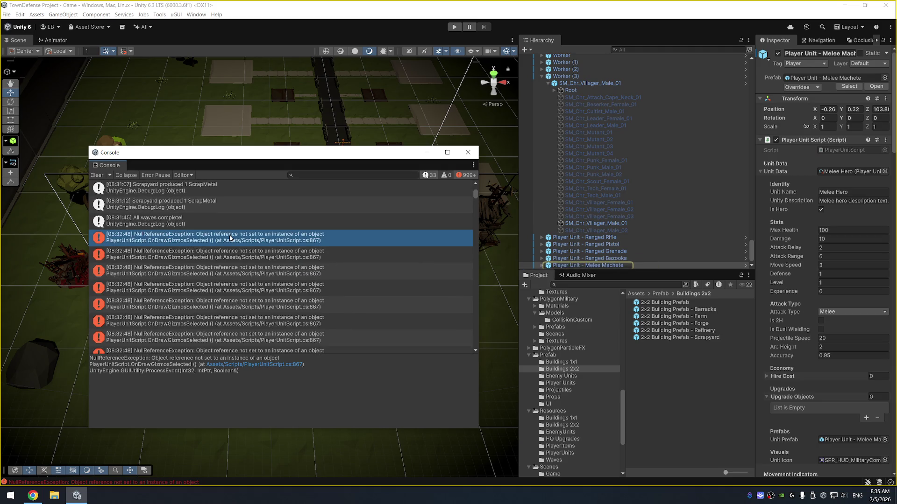
double_click(423, 248)
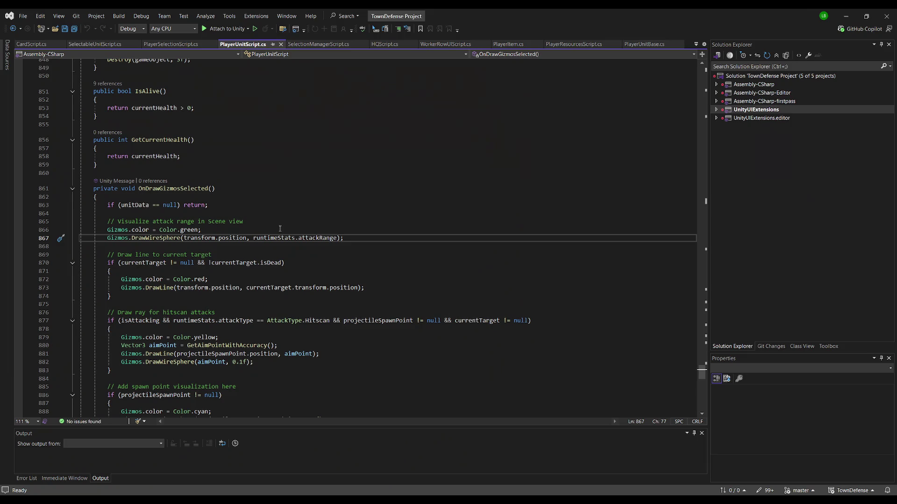
Step: Add '|| runtimeStats == null' to the OnDrawGizmosSelected early-return condition and save PlayerUnitScript.cs
click(278, 229)
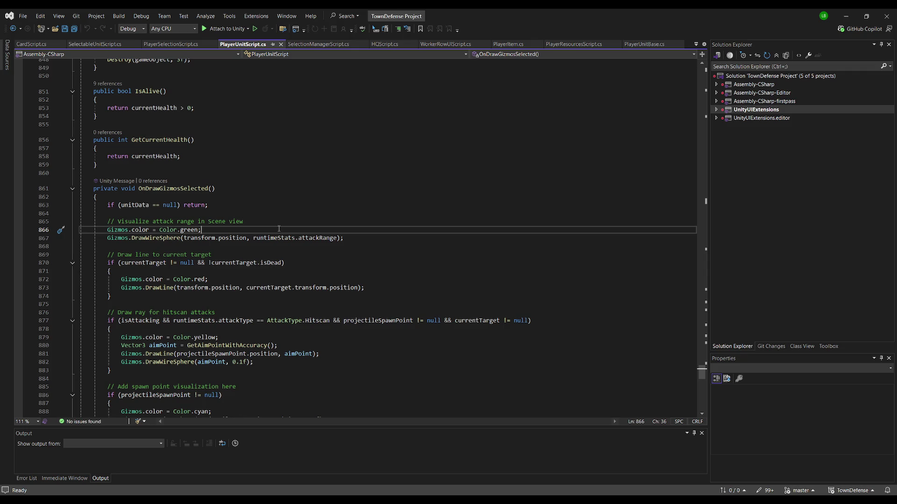
key(Return)
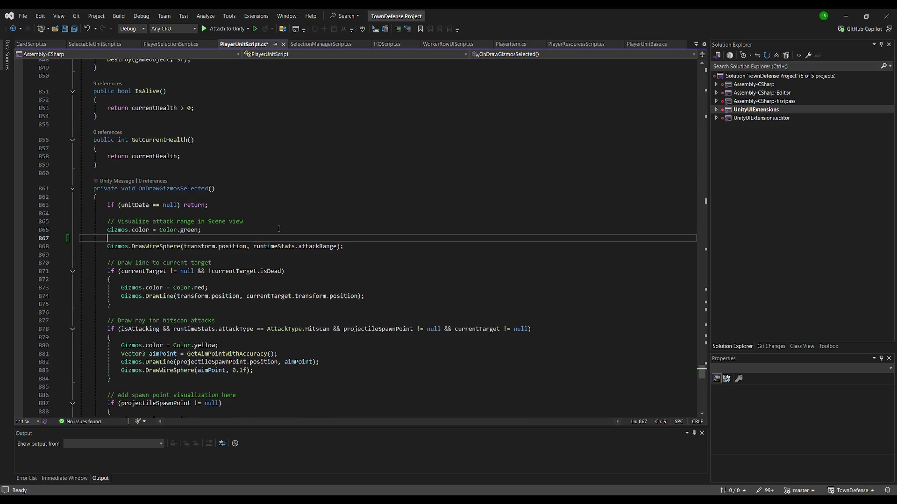
key(ctrl+z)
key(Up)
key(Up)
key(Up)
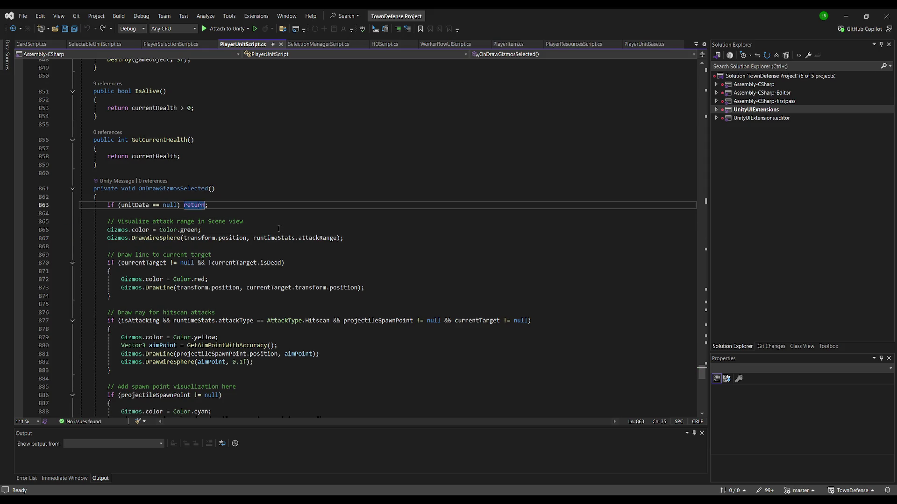
key(Left)
key(Left)
key(Left)
text(|| ru)
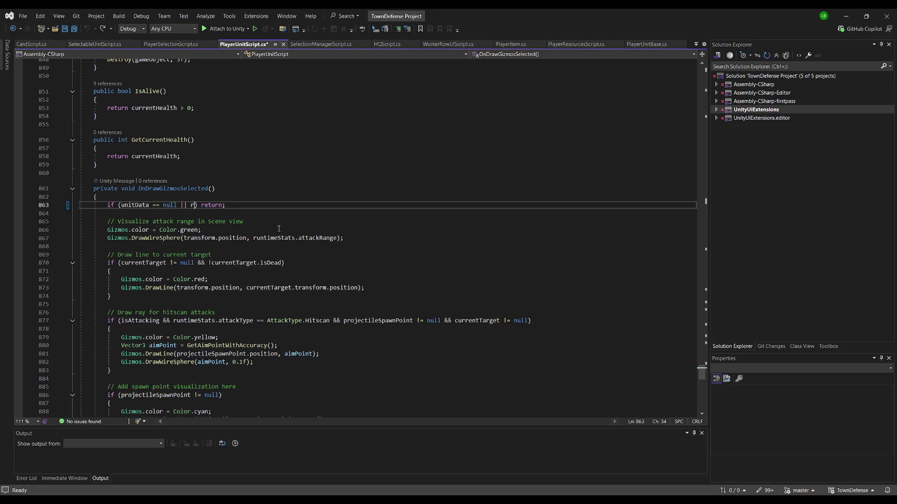
text(ntimeStats )
text(== null)
key(ctrl+s)
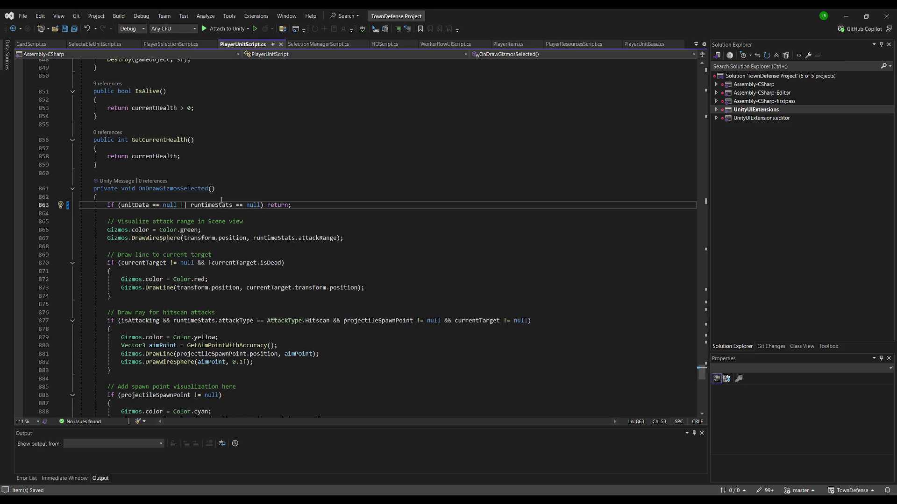
Step: Browse the script around line 860, then return to the Unity editor
click(221, 199)
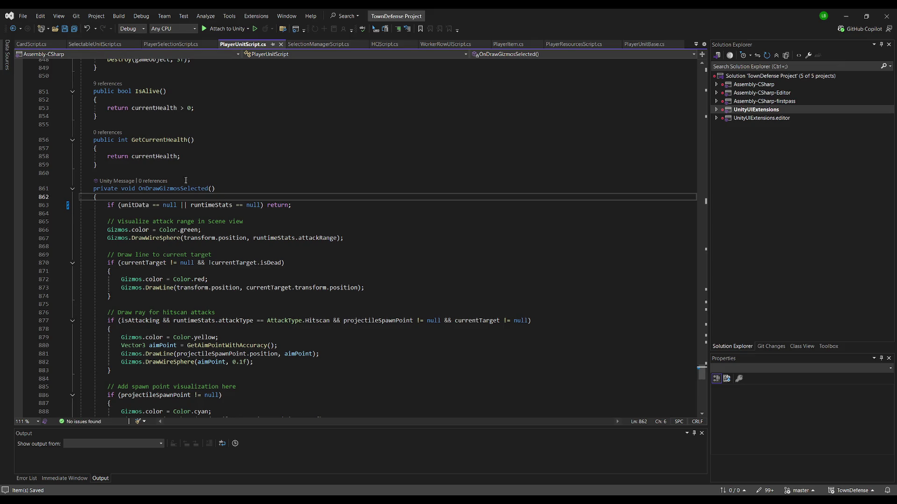
click(233, 173)
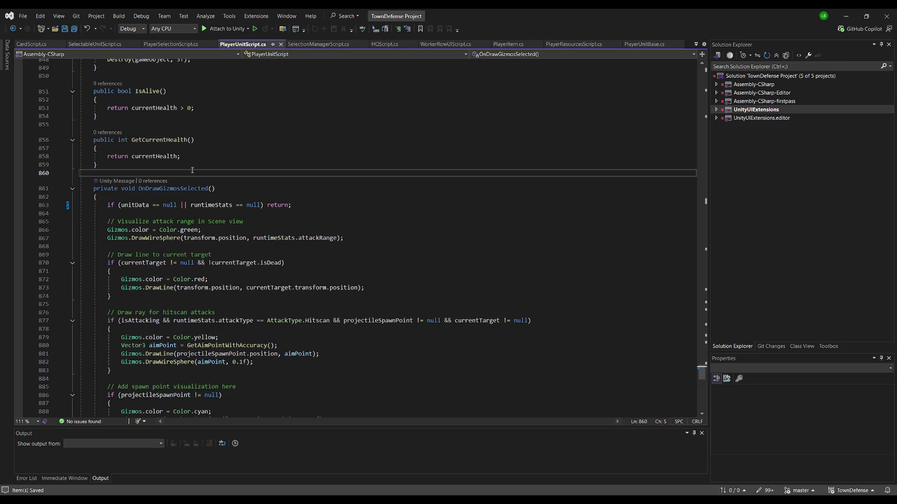
scroll(up, 3)
scroll(up, 3)
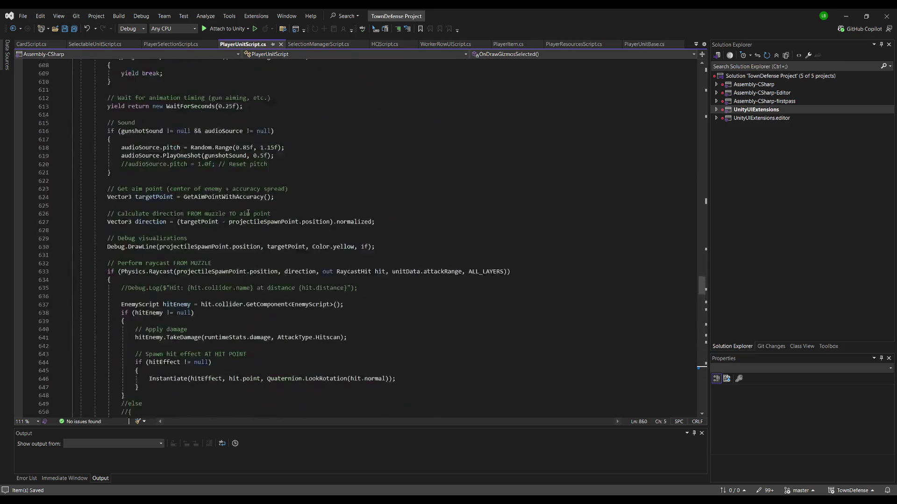
scroll(up, 3)
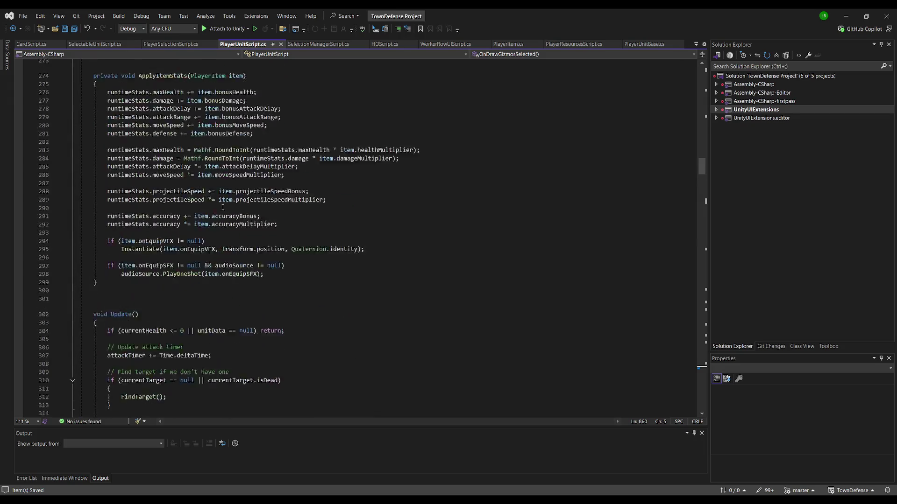
scroll(down, 3)
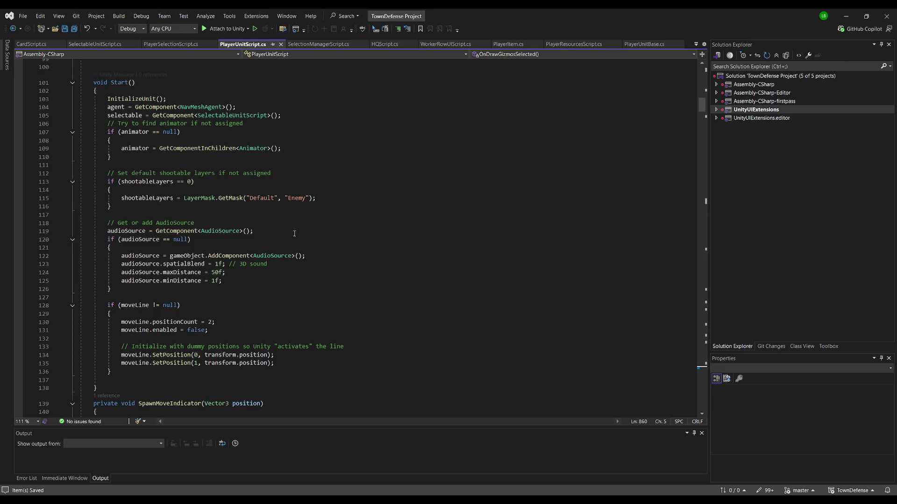
scroll(down, 3)
key(alt+Tab)
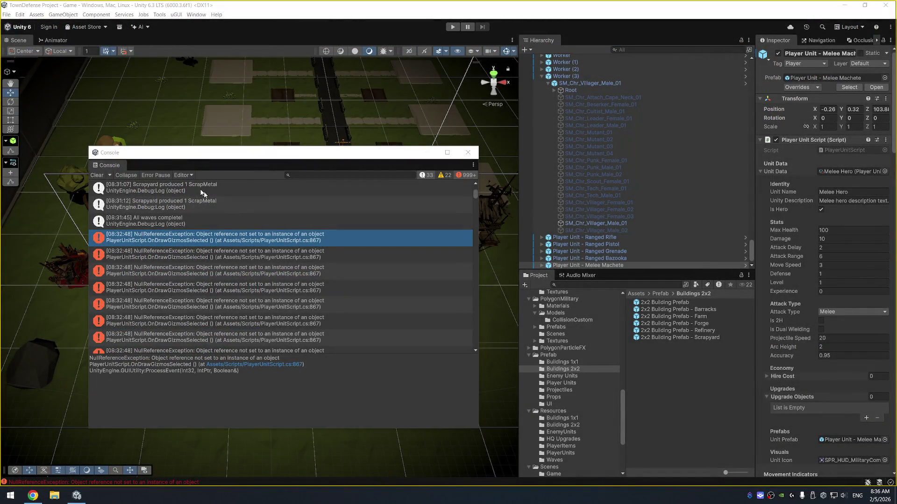
Step: Clear the NullReferenceException entries so the Console reads 0 errors, warnings and messages
click(97, 176)
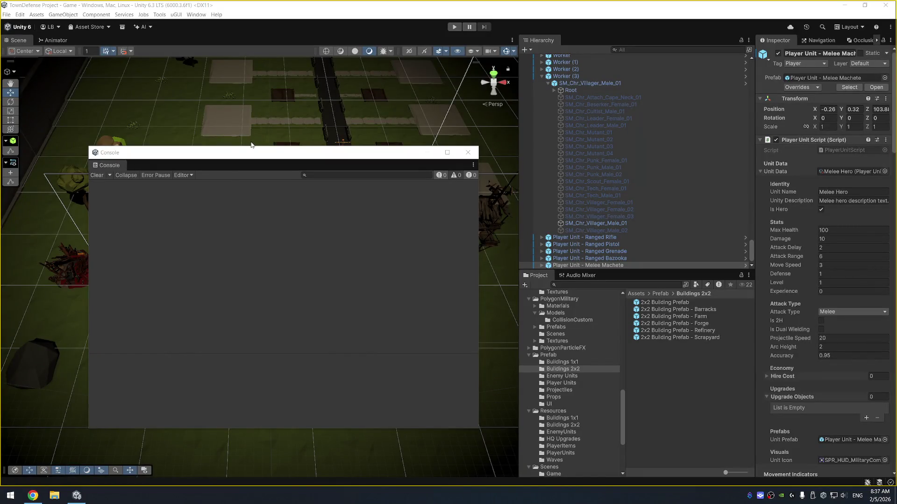
drag(253, 153, 255, 154)
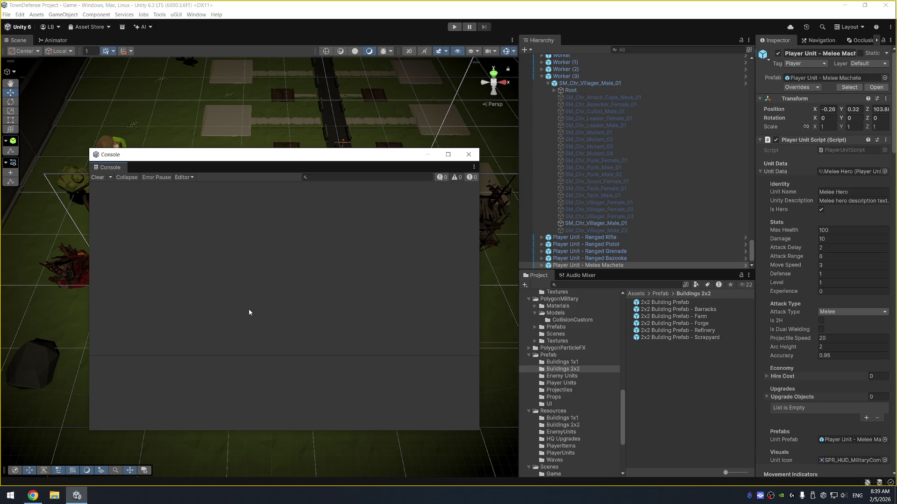
Step: Close the floating Console window and select Player Unit - Melee Machete in the Hierarchy
click(468, 155)
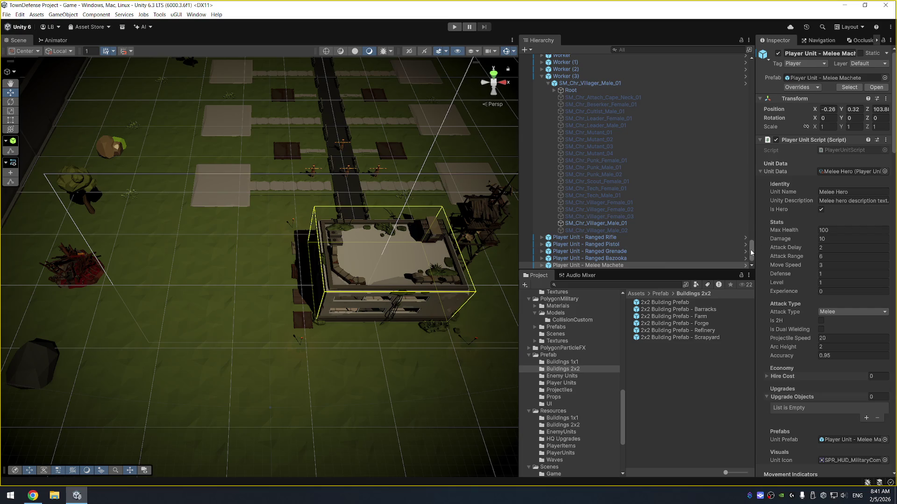
click(753, 255)
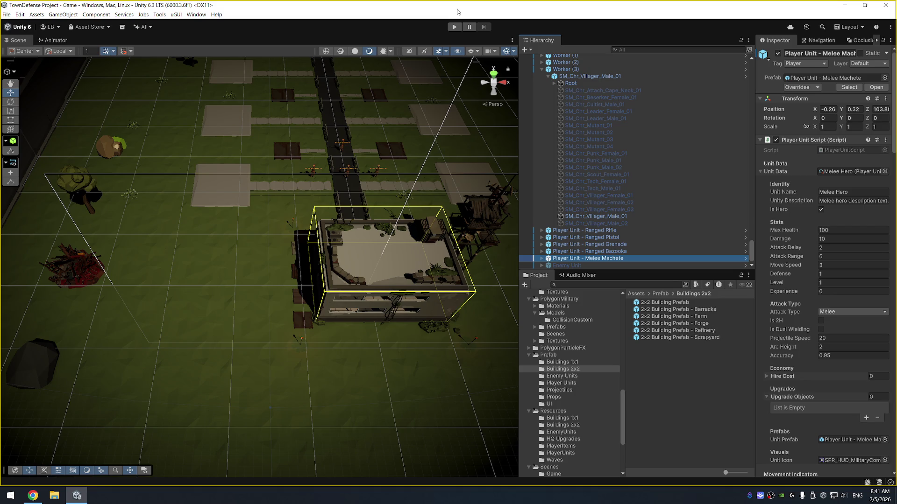
key(ctrl+p)
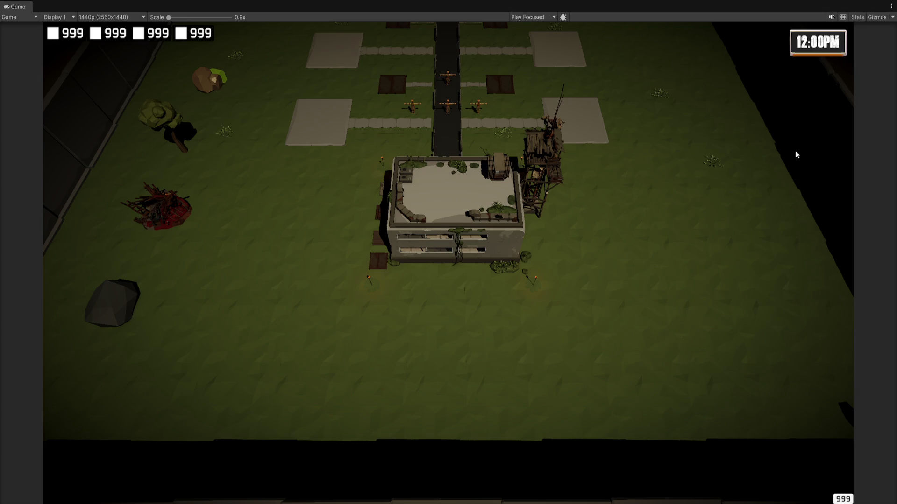
key(ctrl+p)
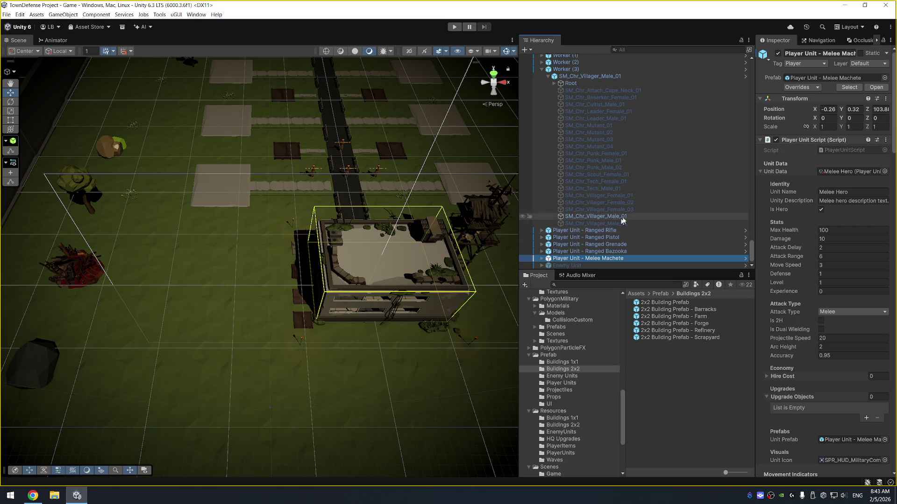
Step: Frame the Town Objects group and the Ranged Pistol unit, orbiting the Scene view around them
scroll(down, 3)
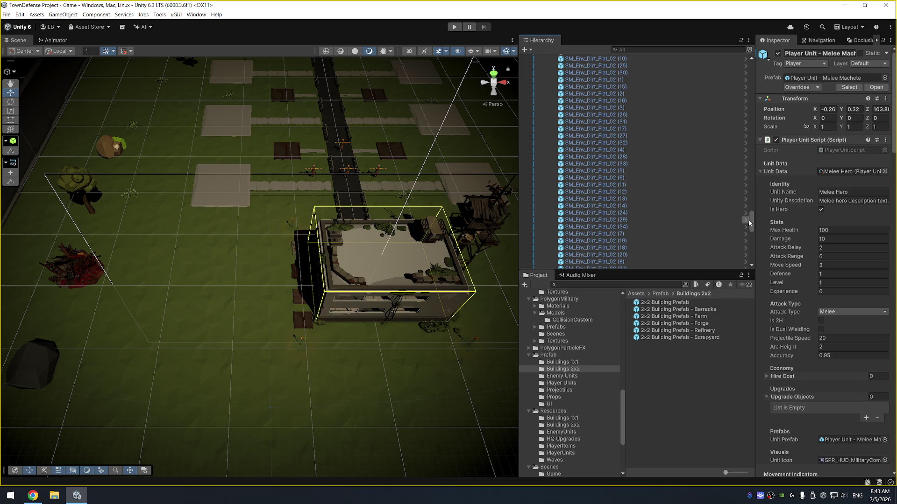
drag(750, 222, 746, 84)
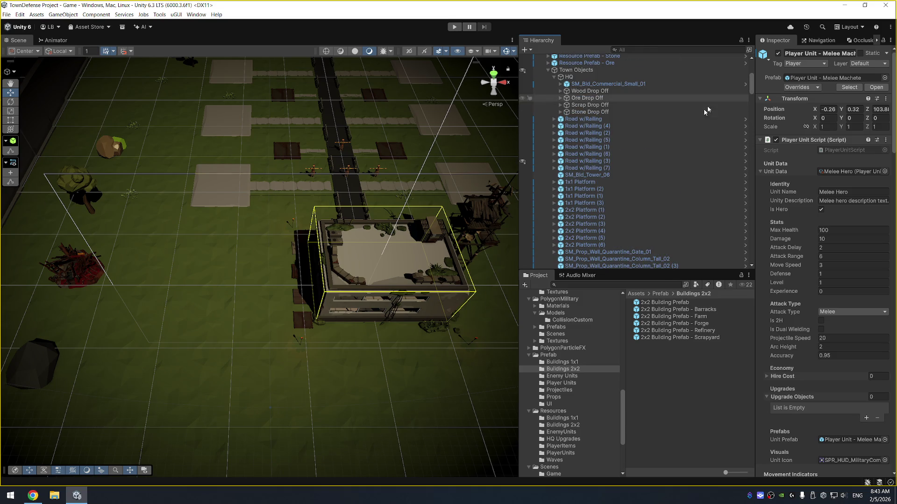
click(637, 70)
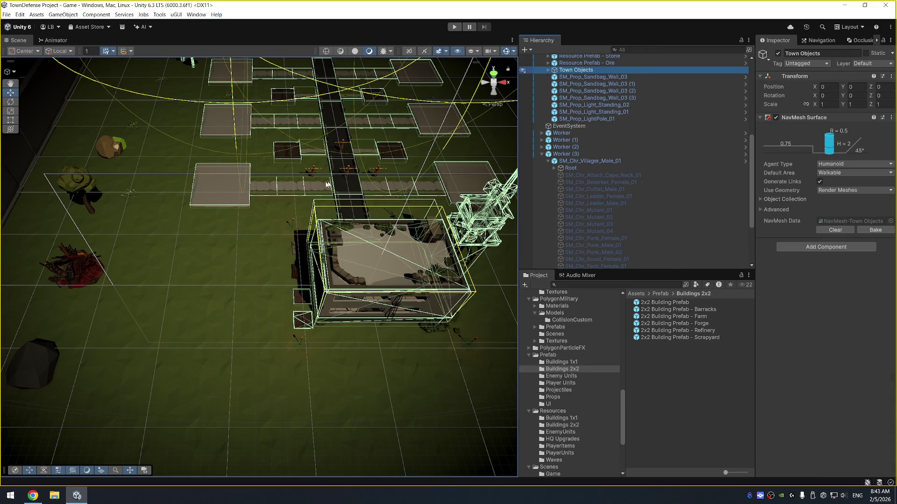
double_click(637, 70)
scroll(up, 3)
drag(290, 196, 436, 362)
click(436, 362)
key(f)
drag(312, 347, 383, 285)
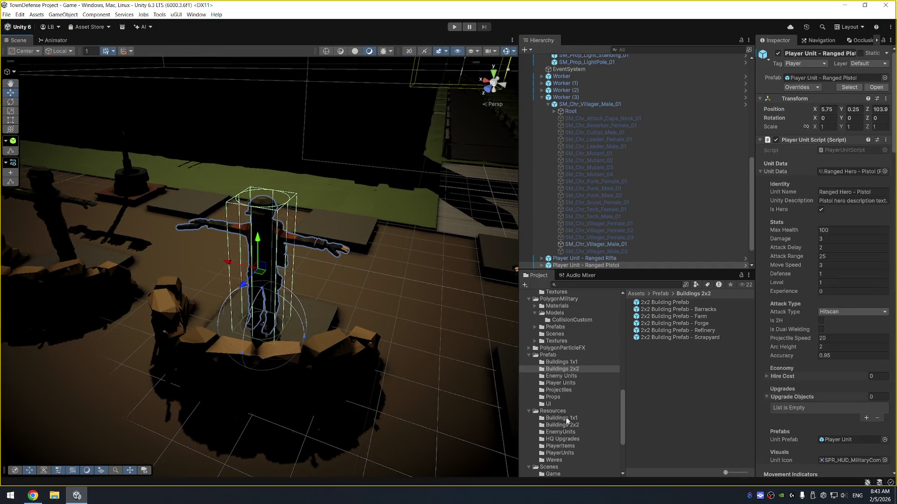
scroll(down, 3)
Step: Select PC_RPAsset in Assets/Settings and scroll its Inspector to the volume profile overrides
click(581, 410)
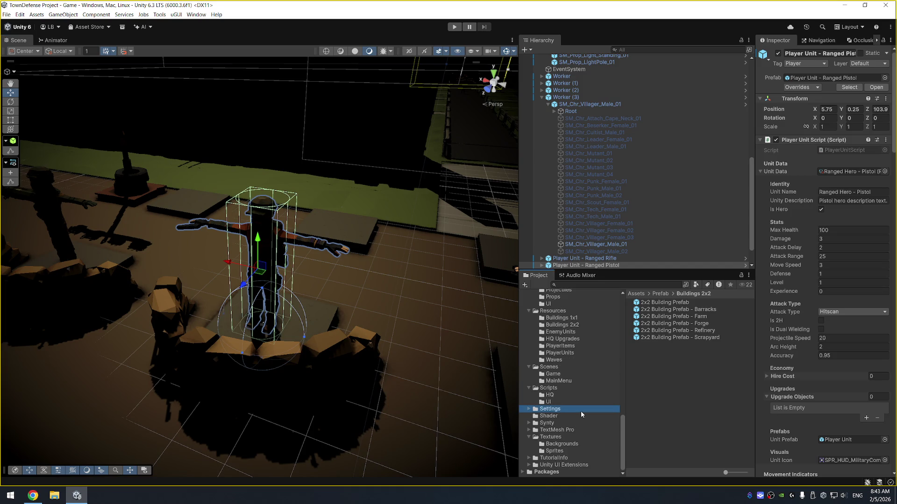
click(694, 333)
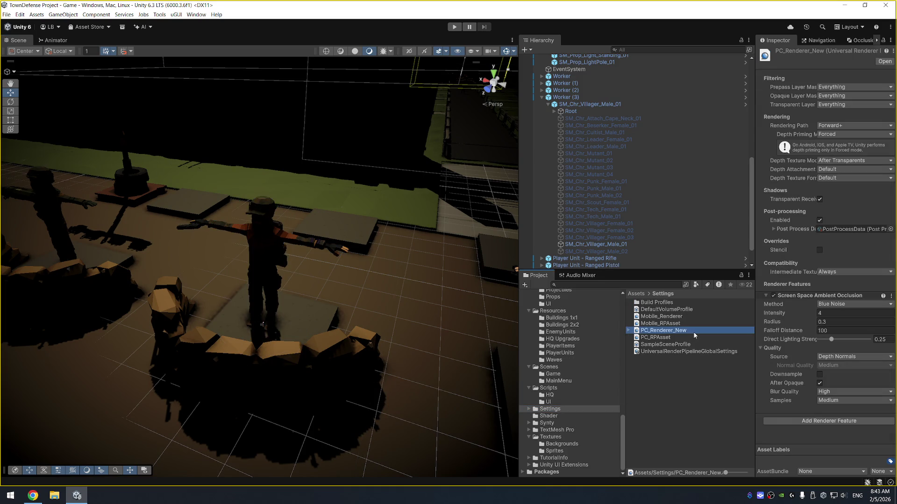
click(694, 337)
scroll(down, 3)
scroll(down, 3)
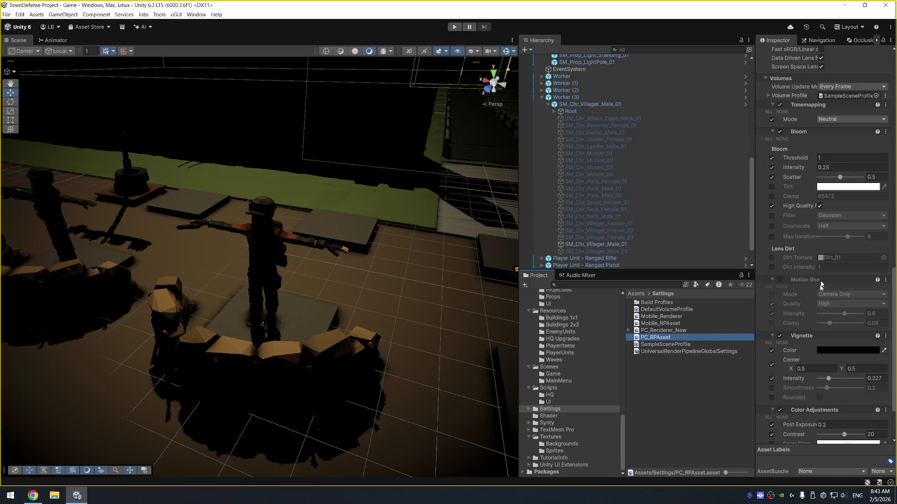
scroll(down, 3)
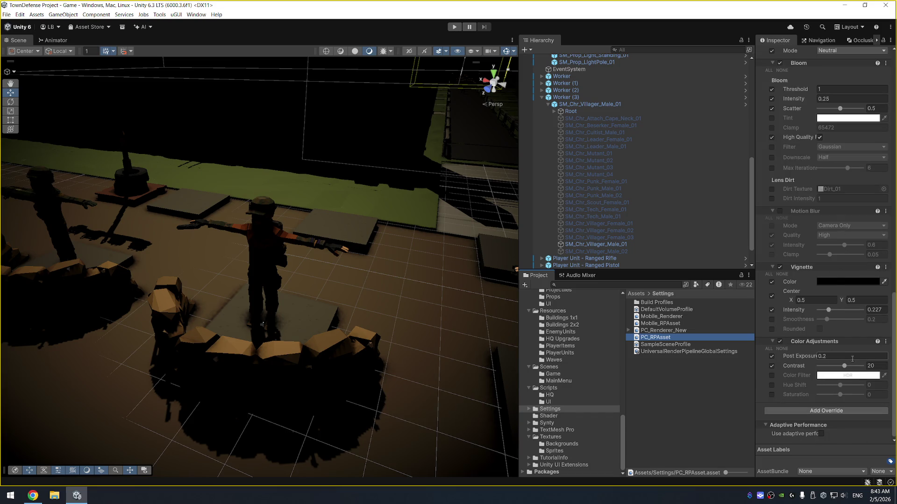
click(834, 411)
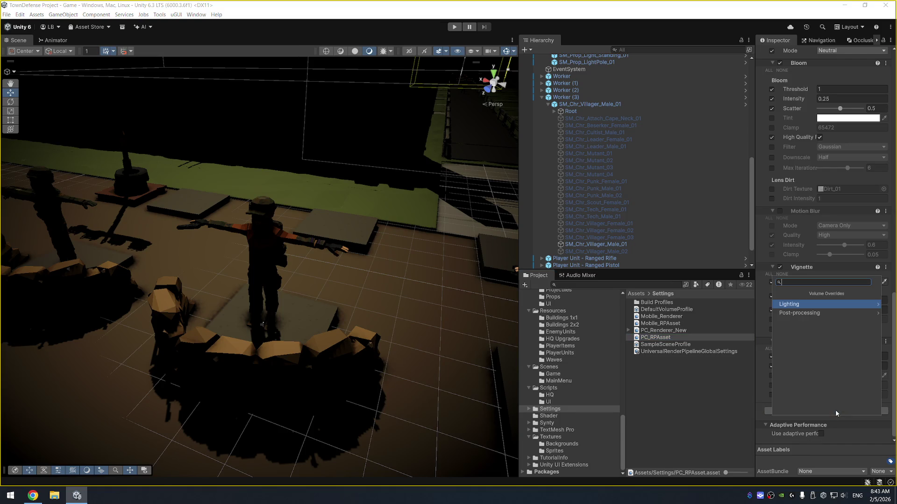
Step: Add a Color Curves override, then remove it from the profile again
click(833, 311)
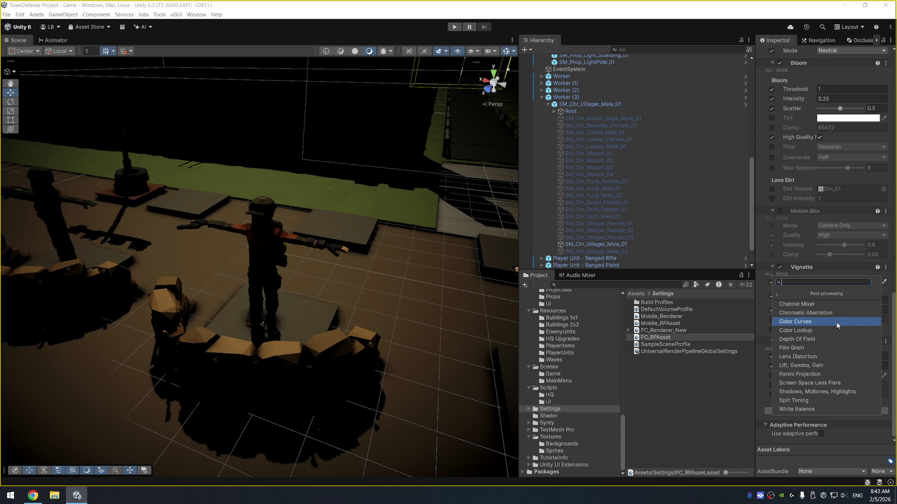
click(836, 321)
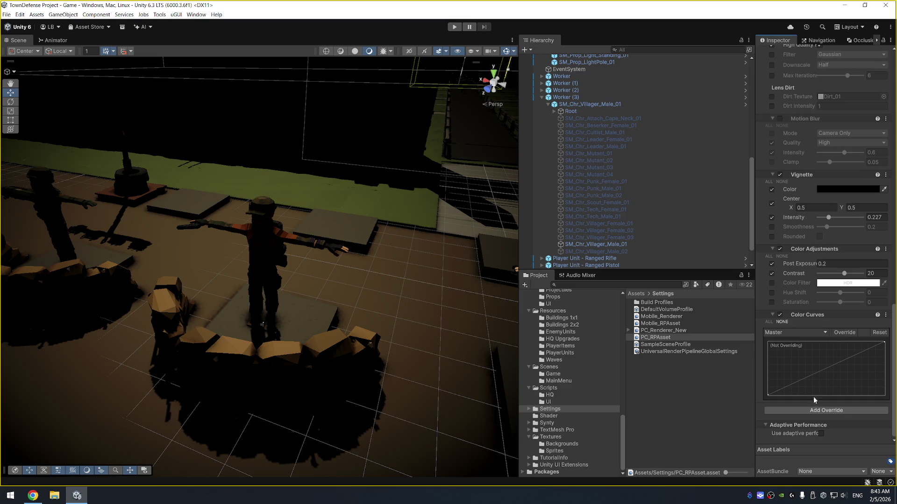
click(825, 411)
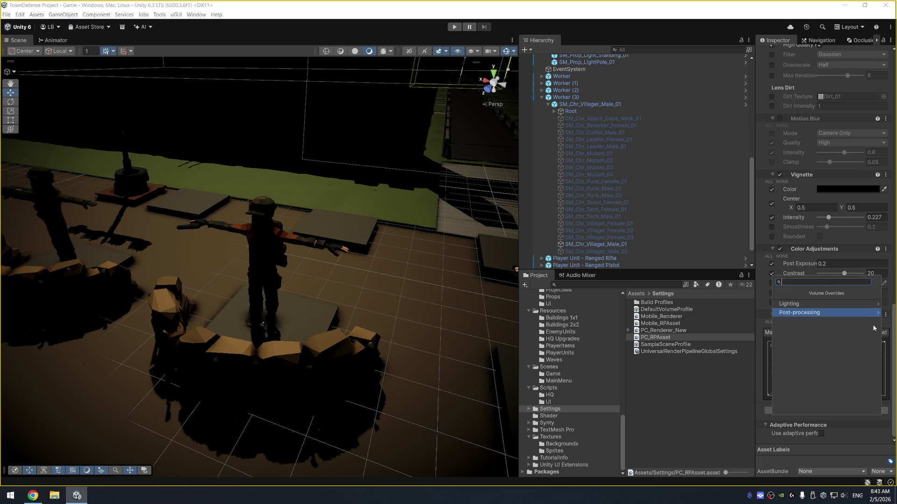
key(Escape)
right_click(815, 316)
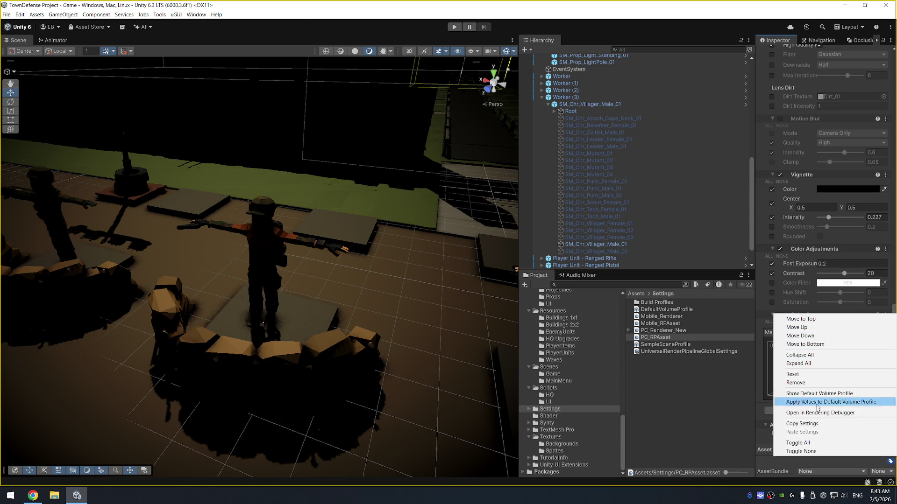
click(826, 382)
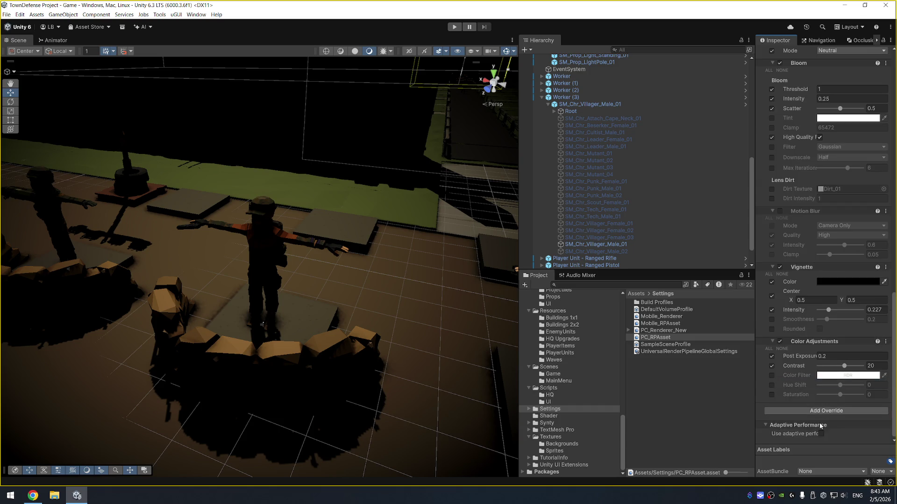
Step: Add a Lift, Gamma, Gain override from the post-processing choices
click(823, 414)
click(828, 313)
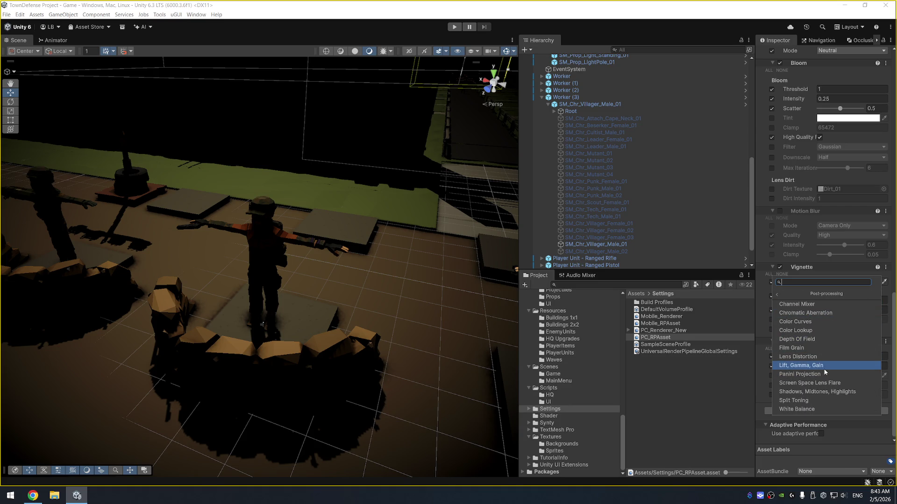
click(825, 368)
scroll(down, 3)
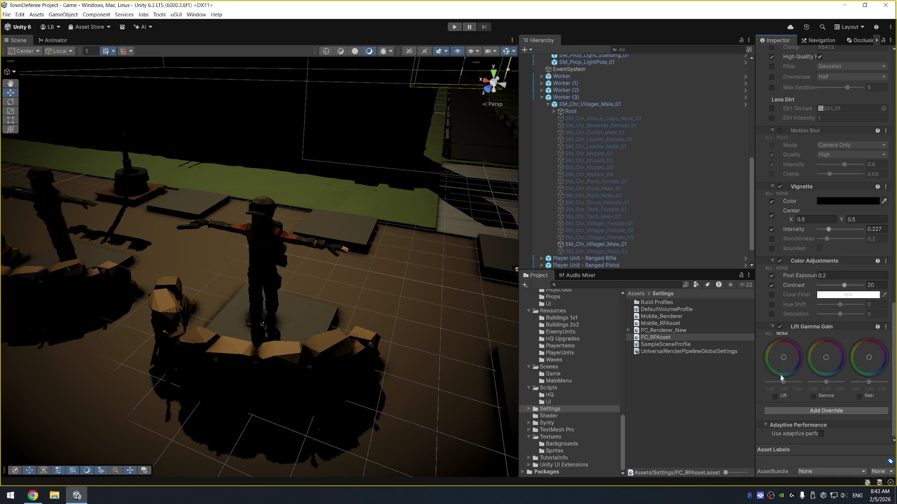
Step: Enable Gamma and raise it to 1.18, leaving Lift switched off
click(813, 397)
drag(829, 382, 783, 386)
click(775, 396)
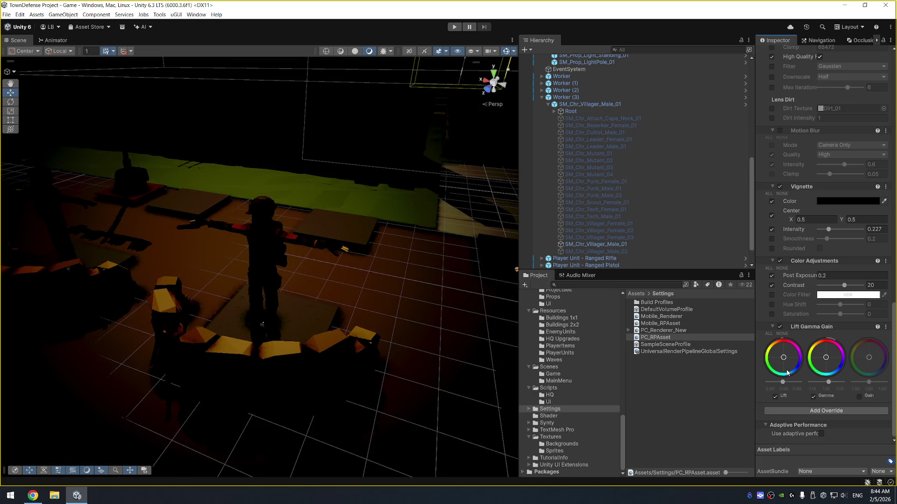
click(775, 397)
Step: Enable Gain at about 1.51, compare with Gamma toggled, and view the brighter gate and units
click(860, 397)
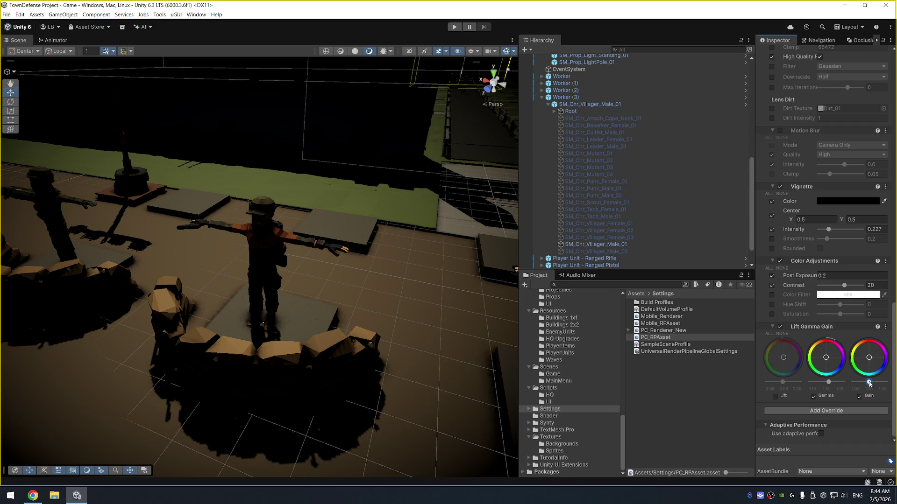
drag(869, 382, 879, 383)
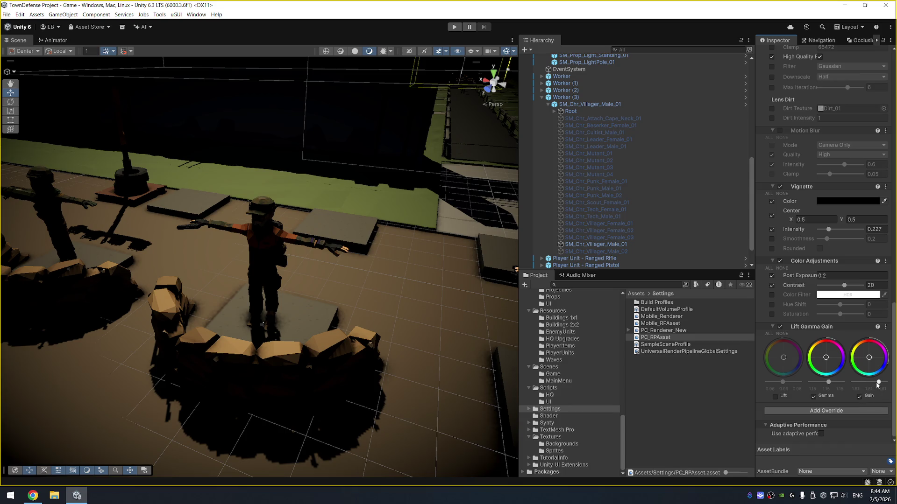
drag(879, 383, 877, 381)
click(814, 397)
click(814, 397)
drag(432, 285, 178, 270)
drag(141, 259, 317, 274)
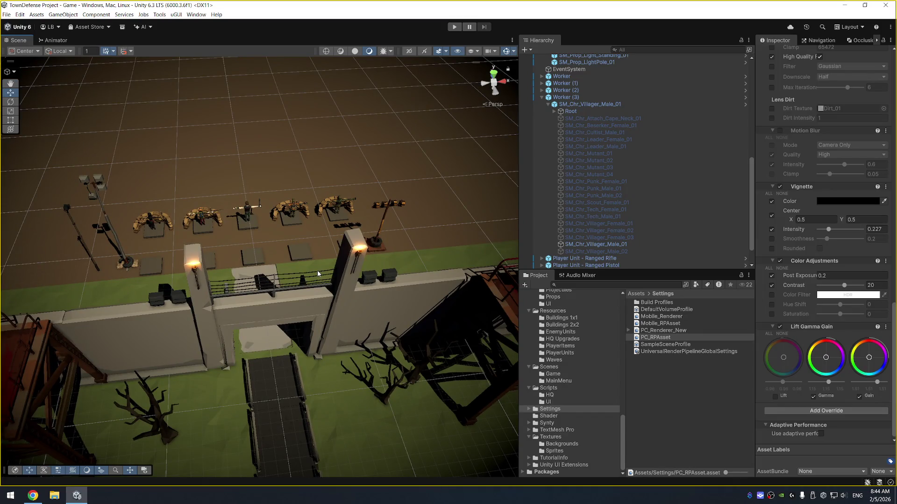
Step: Set PC_RPAsset's Tonemapping Mode to ACES
click(681, 332)
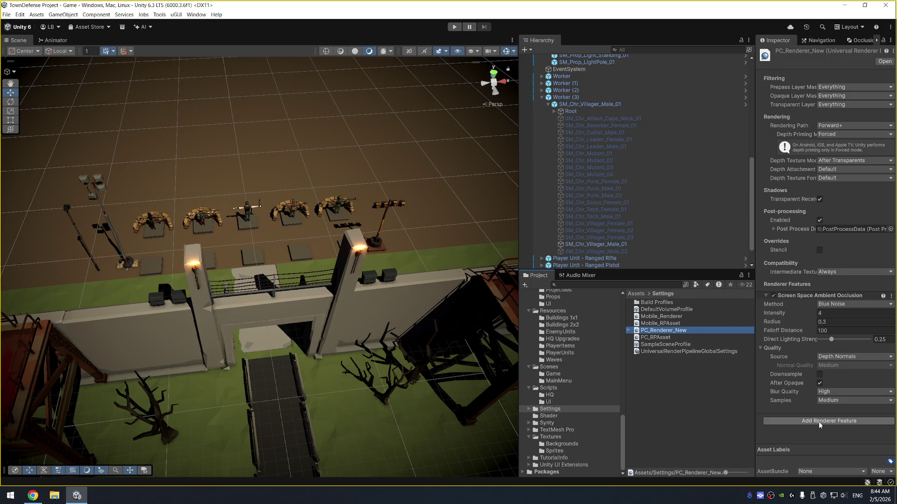
click(815, 421)
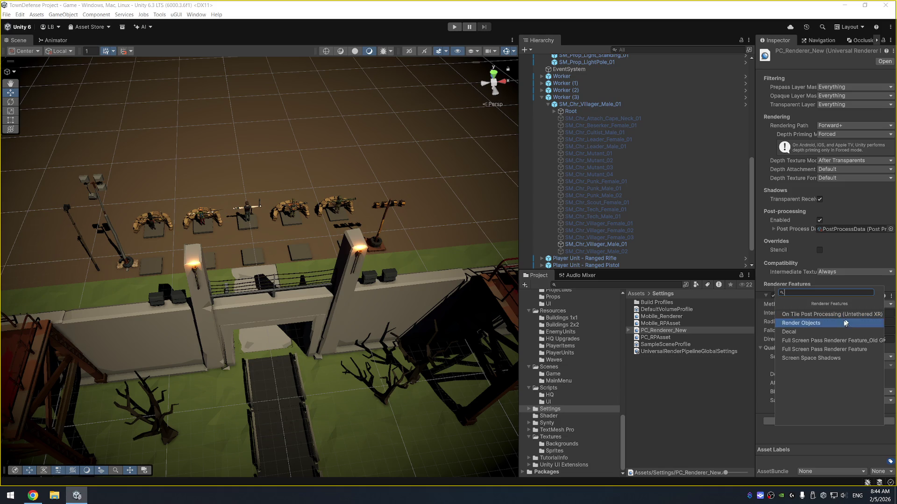
click(663, 338)
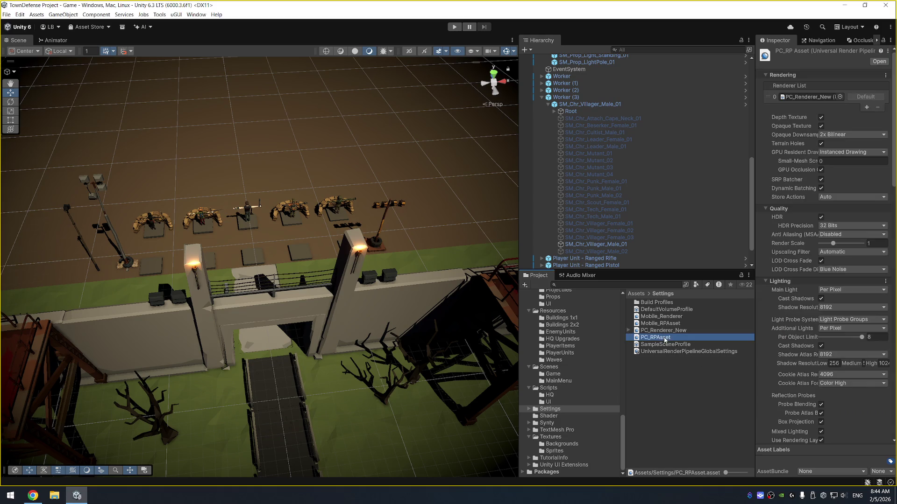
scroll(down, 3)
scroll(down, 3)
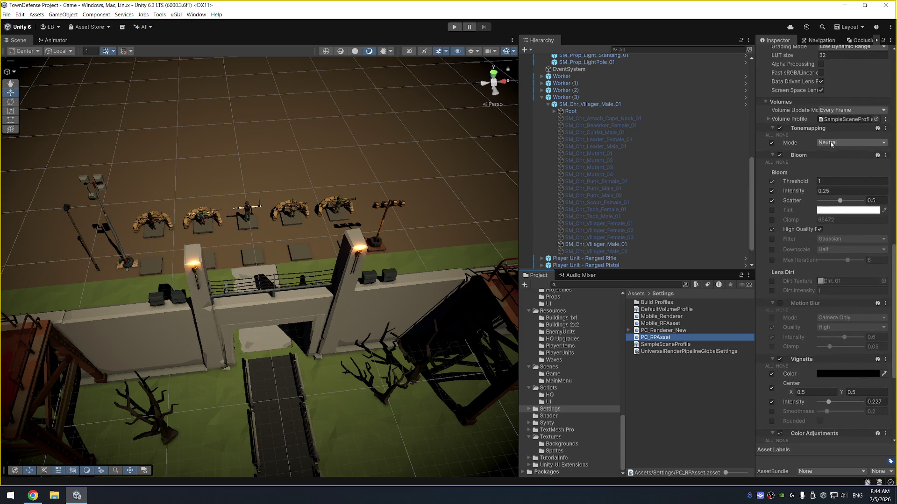
click(832, 143)
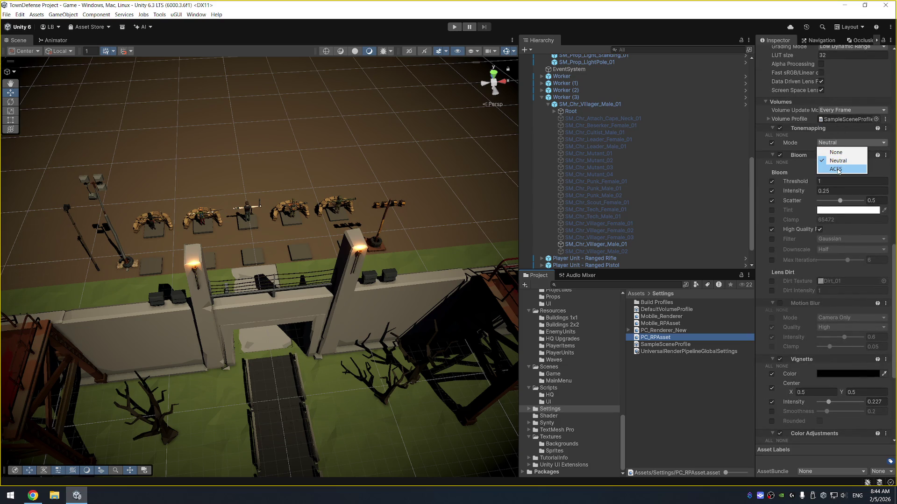
click(836, 169)
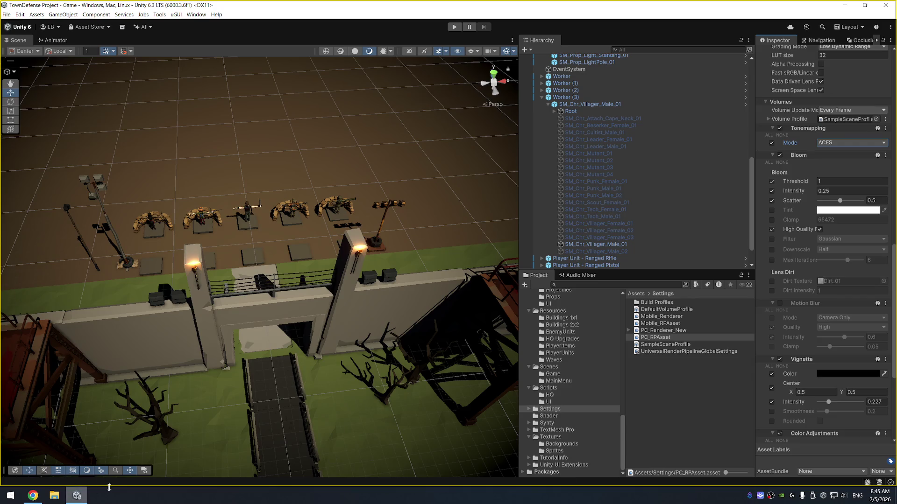
Step: Load microscape.cc in a new Chrome tab by typing 'mic'
mouse_move(33, 495)
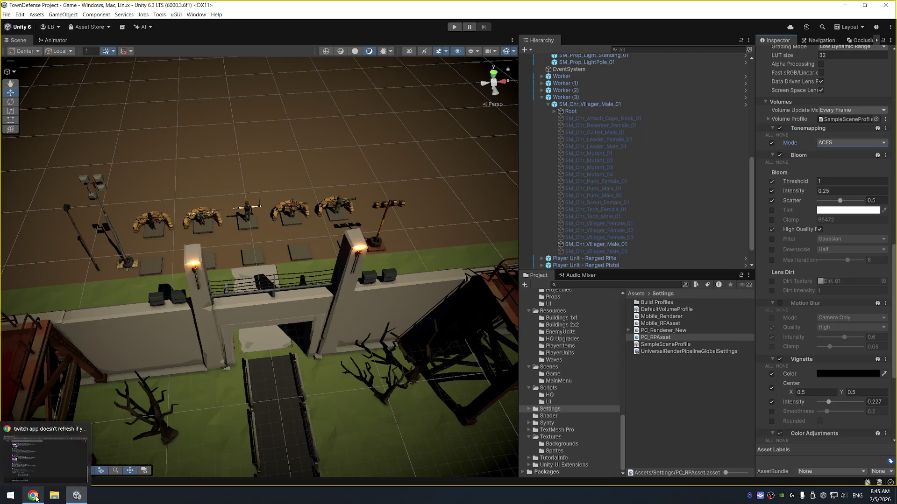
click(49, 473)
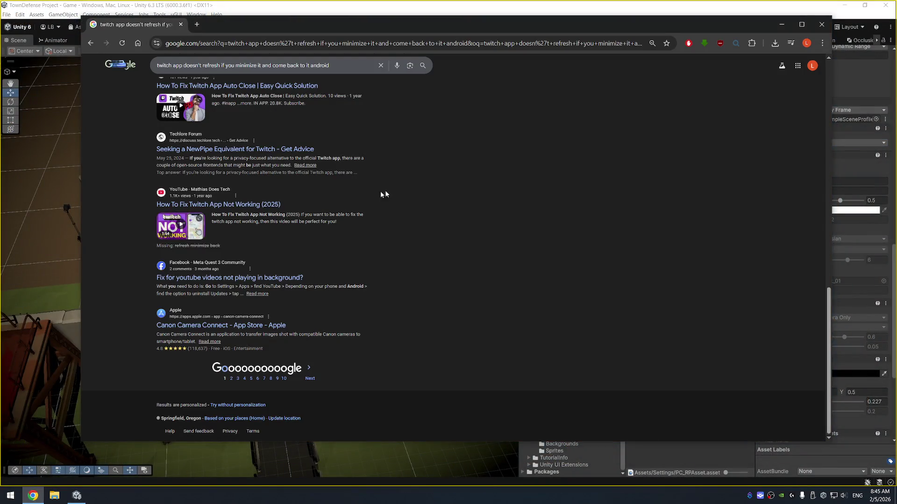
key(ctrl+t)
text(mic)
key(Return)
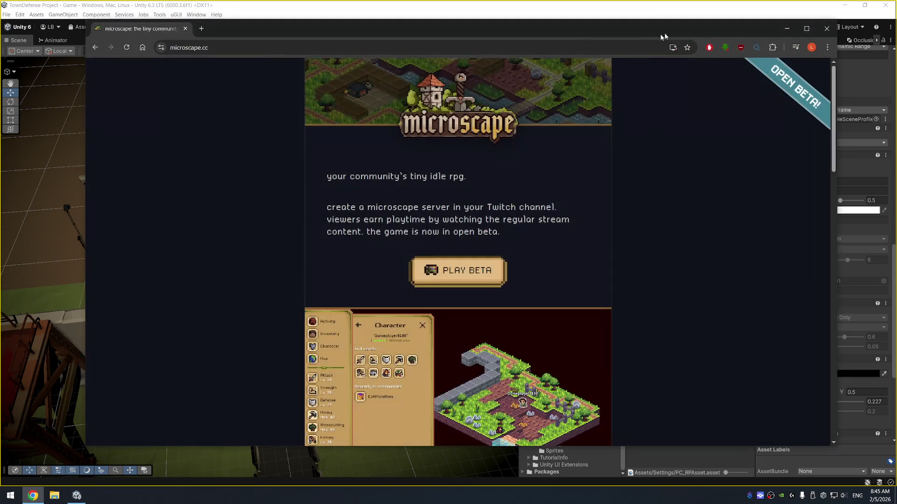
Step: Launch the Microscape beta and scroll through the game page
click(465, 276)
drag(491, 25, 475, 51)
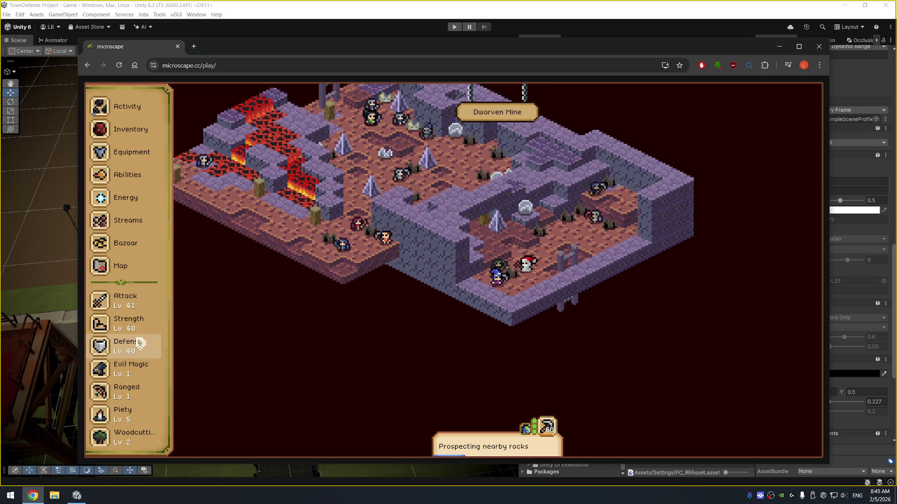
scroll(down, 3)
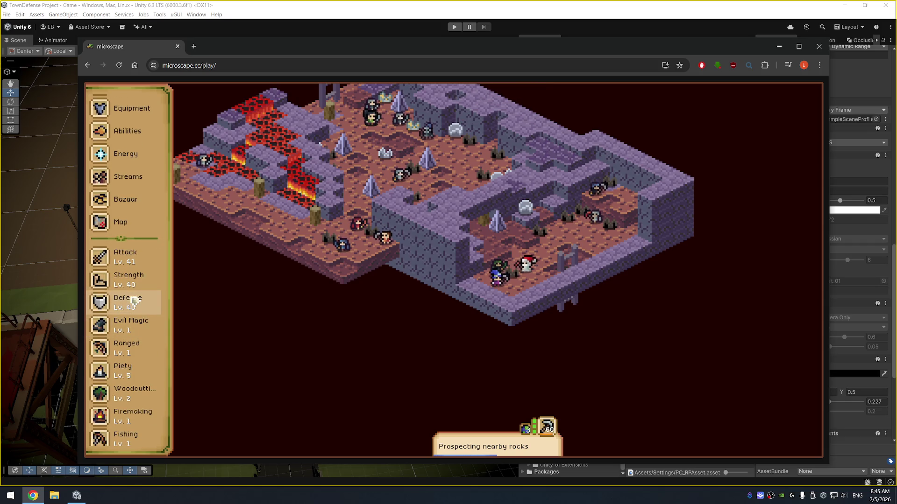
scroll(down, 3)
scroll(down, 3)
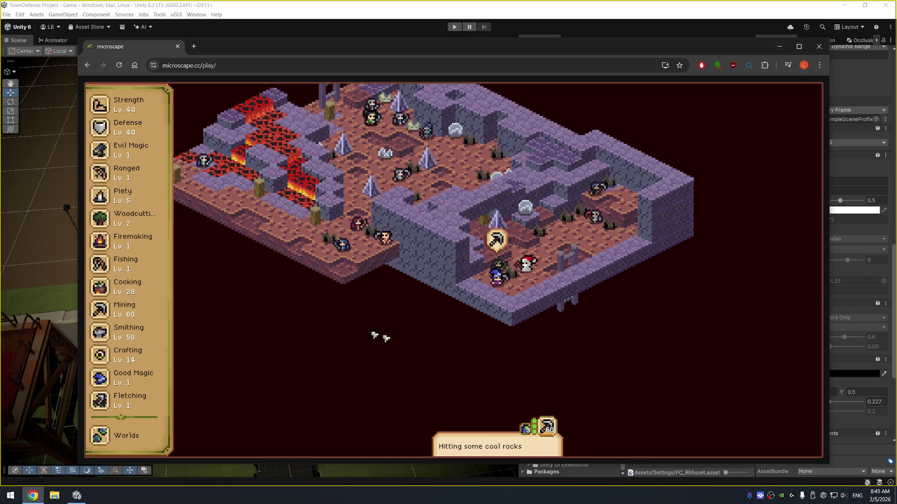
scroll(up, 3)
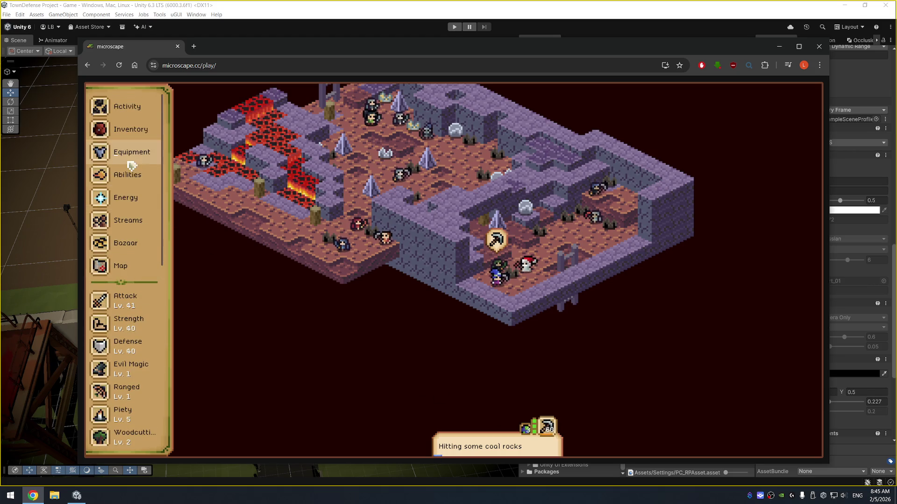
Step: Review the Energy panel and pan the game map, then close the panel
click(125, 204)
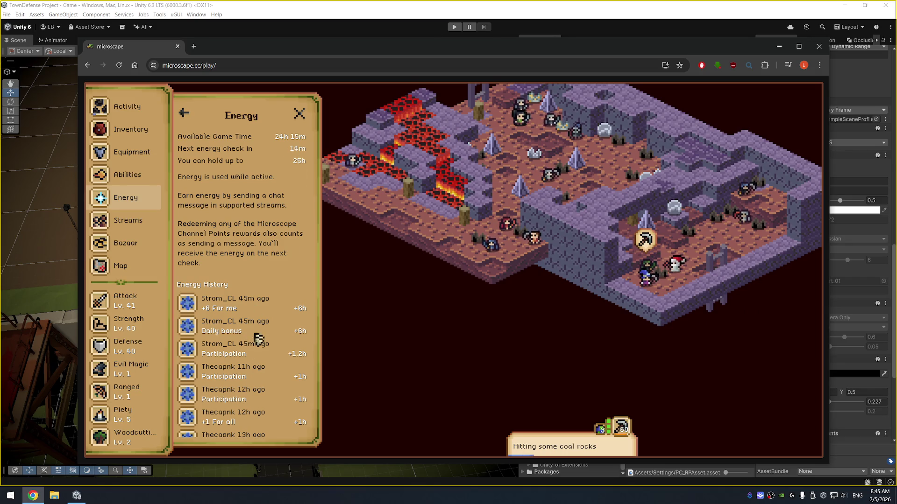
scroll(down, 3)
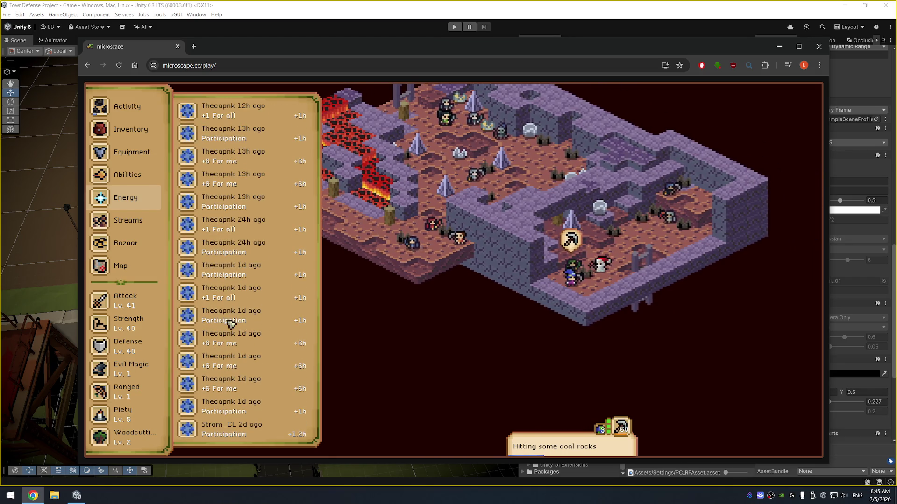
scroll(up, 3)
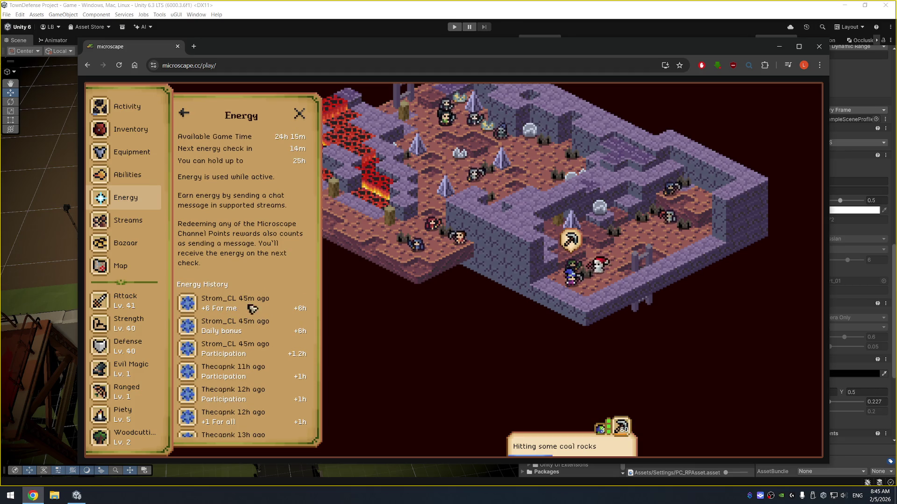
drag(509, 236, 656, 337)
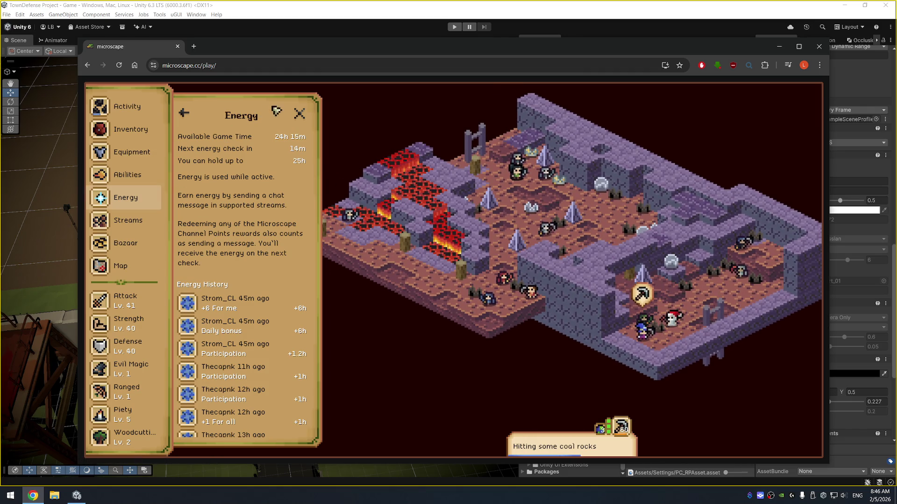
click(299, 113)
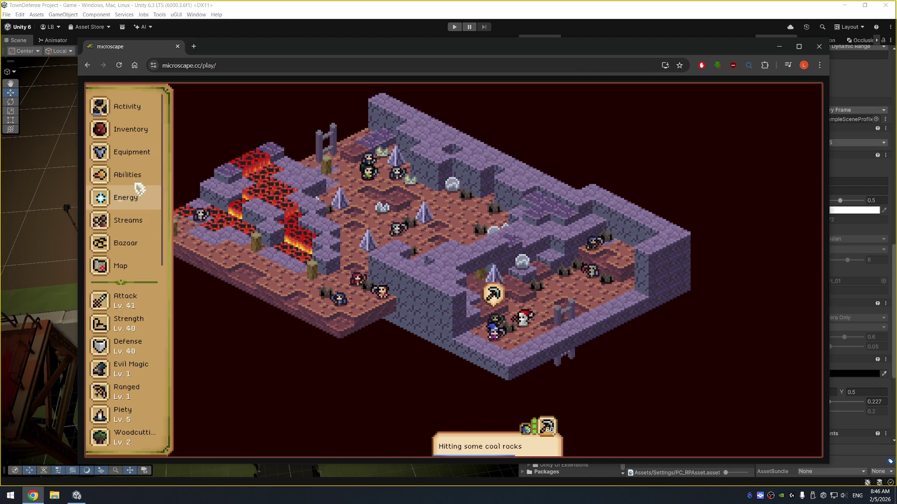
Step: Scroll through the Inventory item list, then close the browser tab to return to Unity
click(127, 130)
scroll(down, 3)
scroll(down, 3)
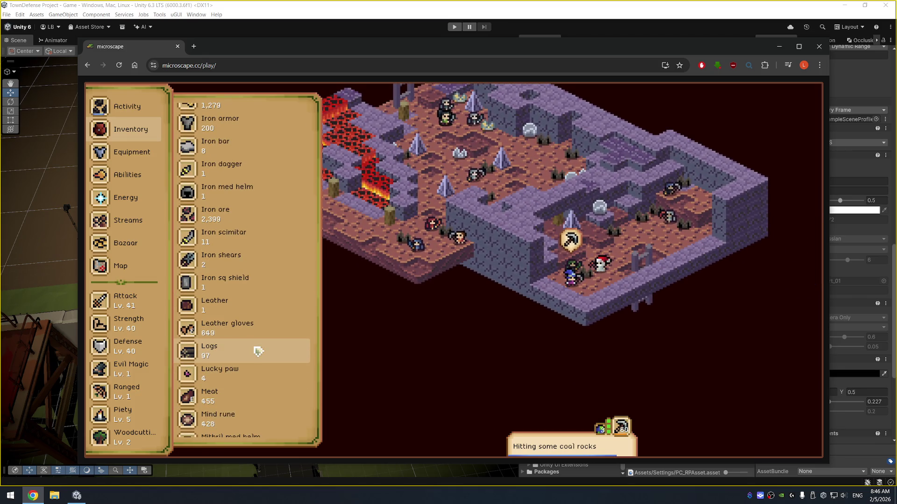
scroll(down, 3)
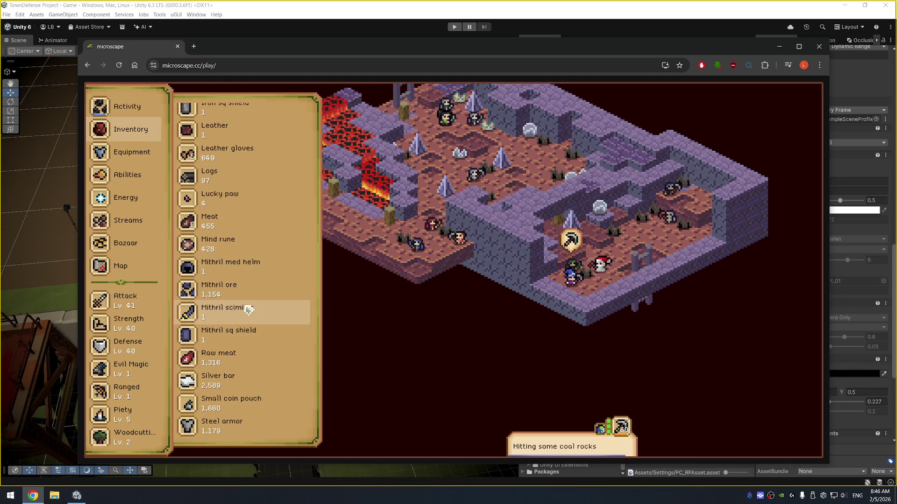
scroll(down, 3)
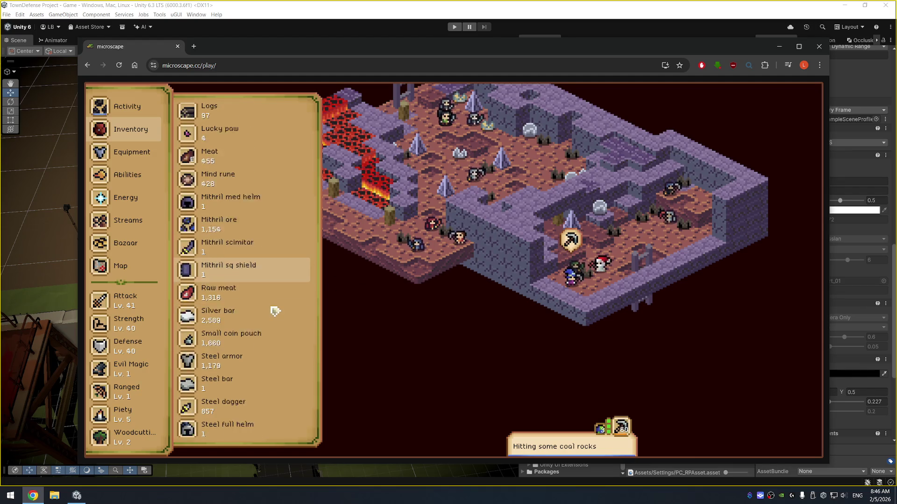
scroll(down, 3)
scroll(up, 3)
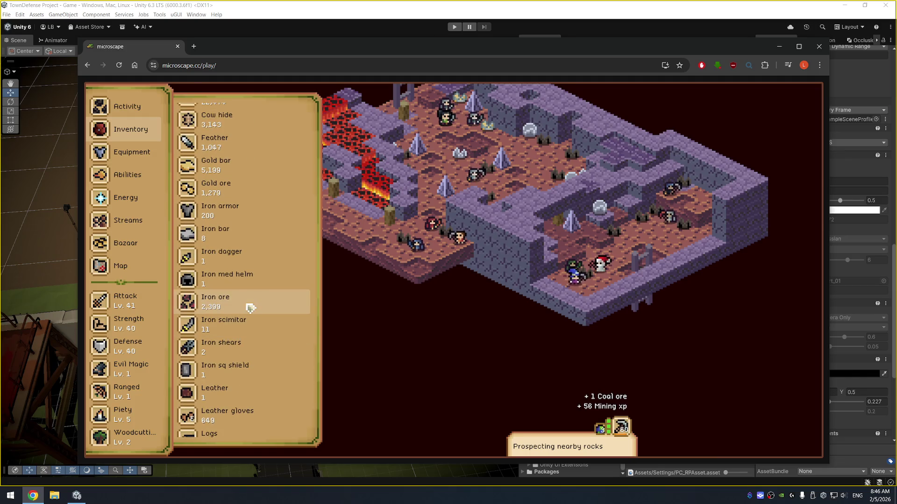
scroll(up, 3)
scroll(up, 3)
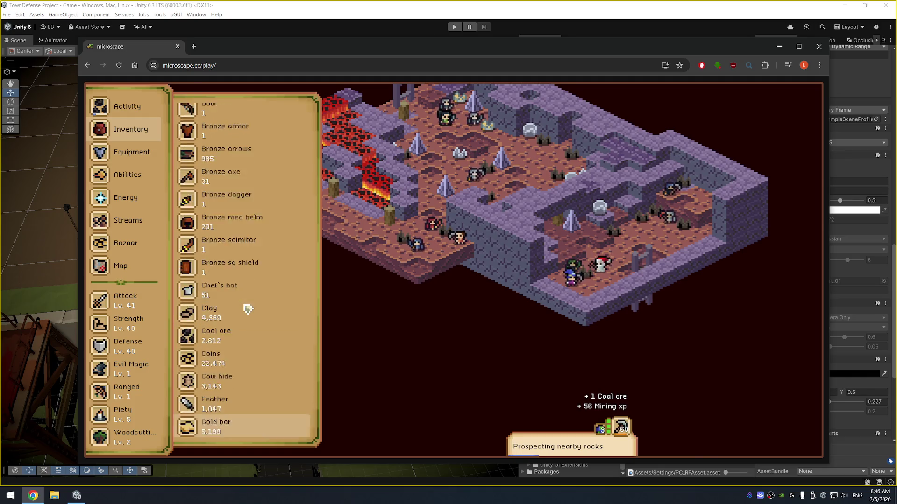
scroll(up, 3)
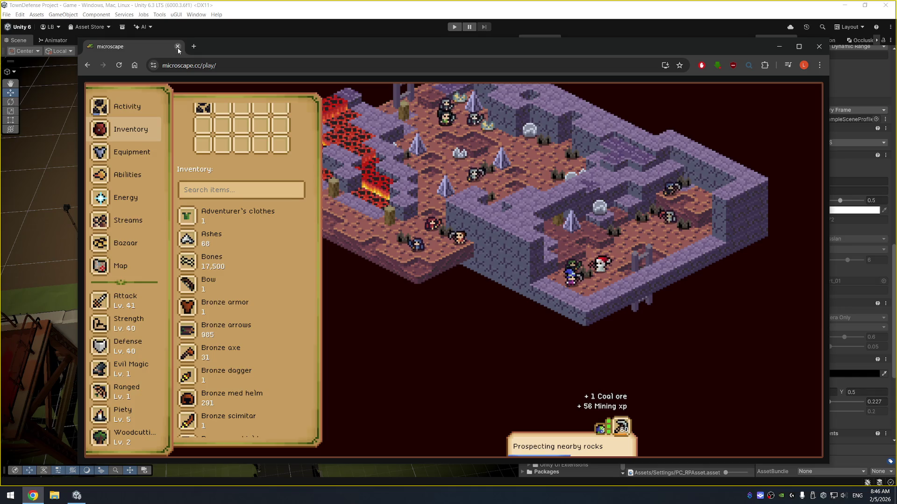
click(178, 47)
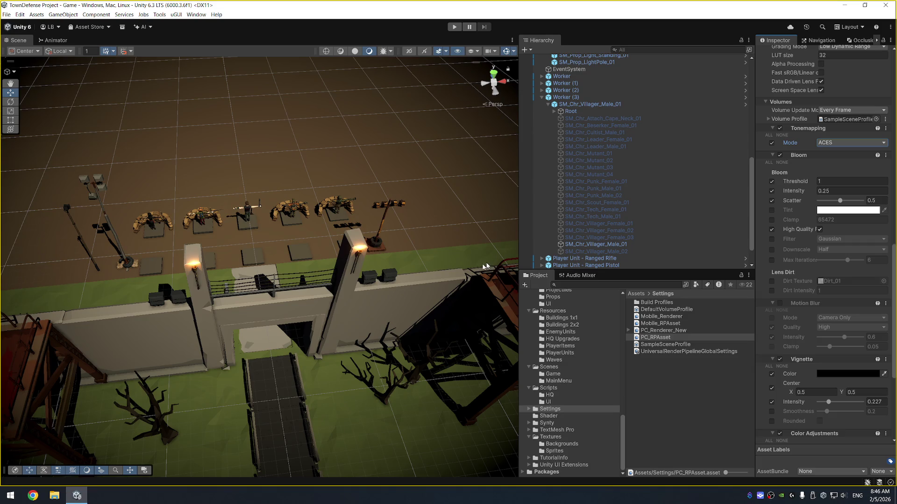
Step: Frame the Player Unit - Ranged Rifle in the Scene view and zoom around it
click(613, 260)
key(f)
scroll(up, 3)
scroll(down, 3)
scroll(up, 3)
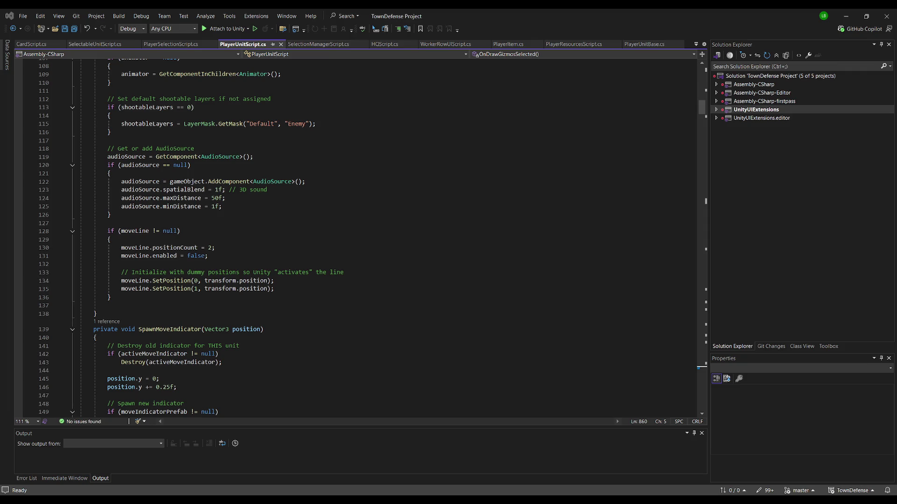
key(alt+Tab)
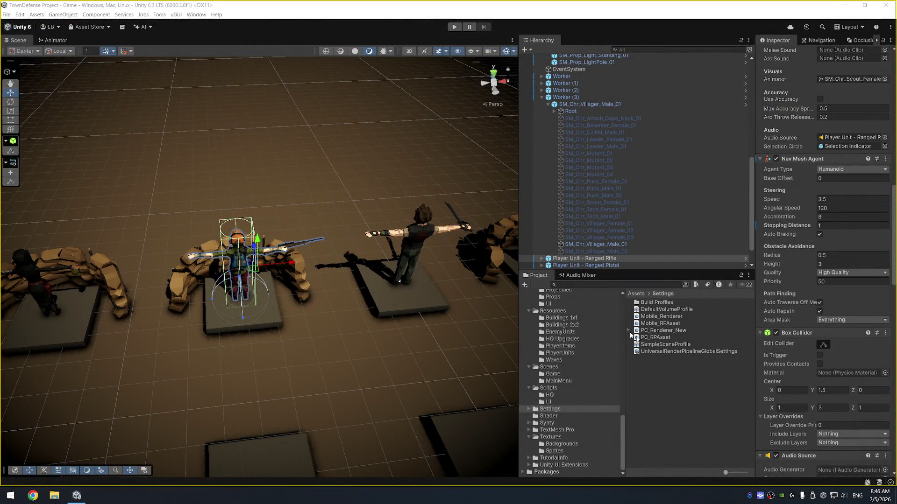
Step: Set PC_RPAsset's Color Adjustments Post Exposure to 1, then select a soldier along the unit row
click(666, 333)
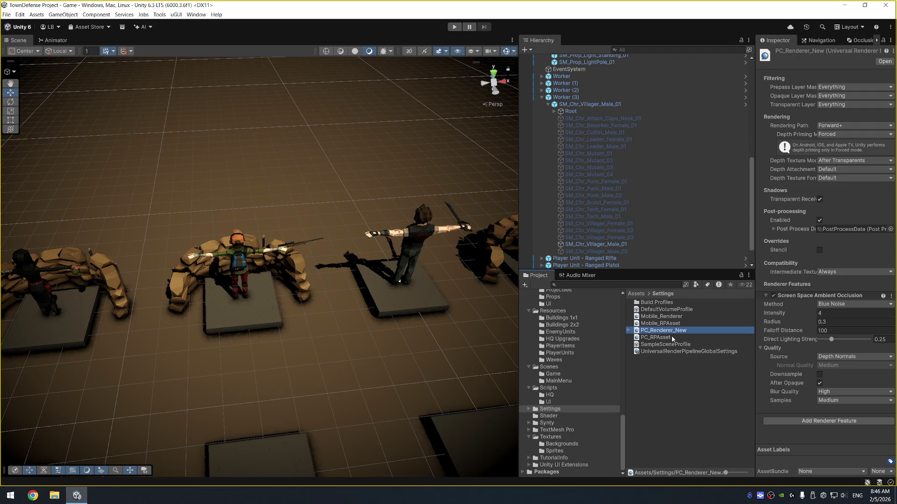
click(673, 338)
scroll(down, 3)
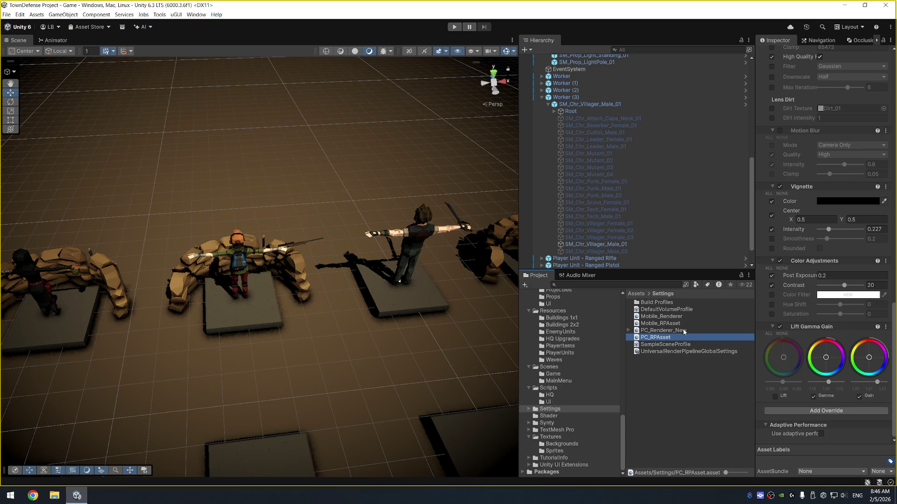
scroll(up, 3)
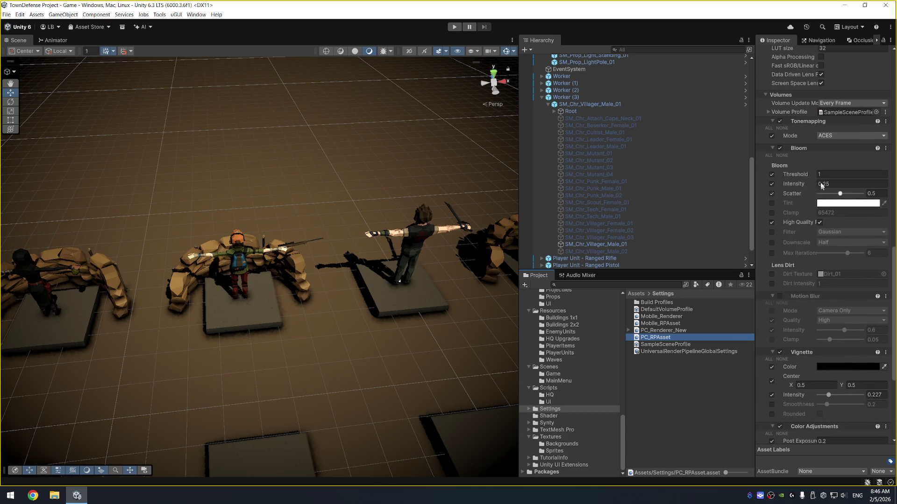
click(885, 121)
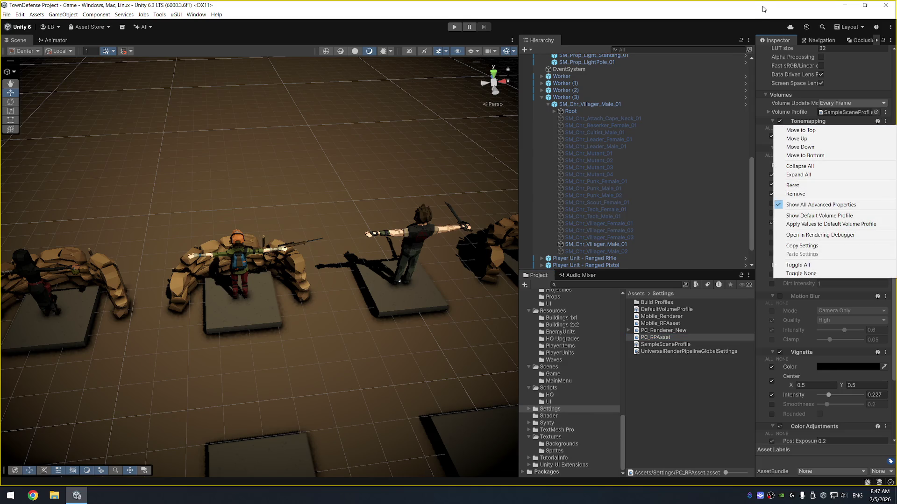
click(764, 11)
scroll(down, 3)
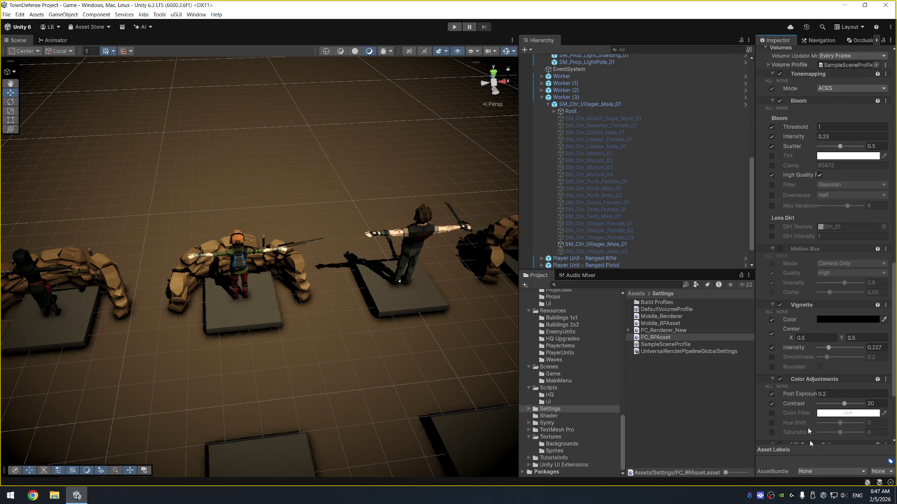
scroll(down, 3)
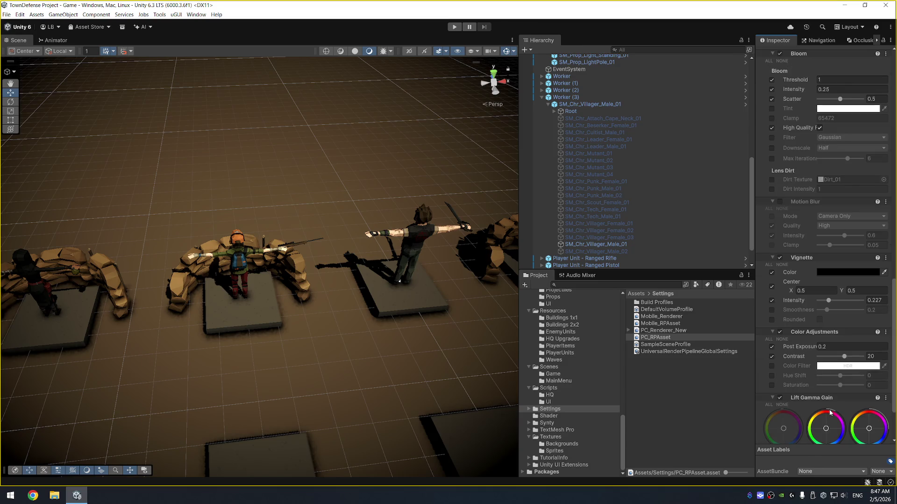
click(854, 348)
text(1)
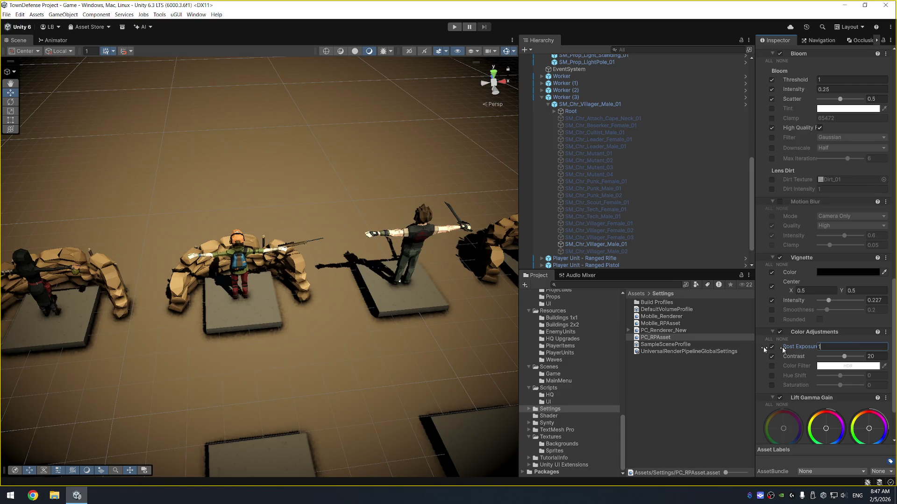
drag(344, 288, 267, 203)
click(268, 204)
Step: Frame the chosen soldier and orbit to a higher, closer view of it
key(f)
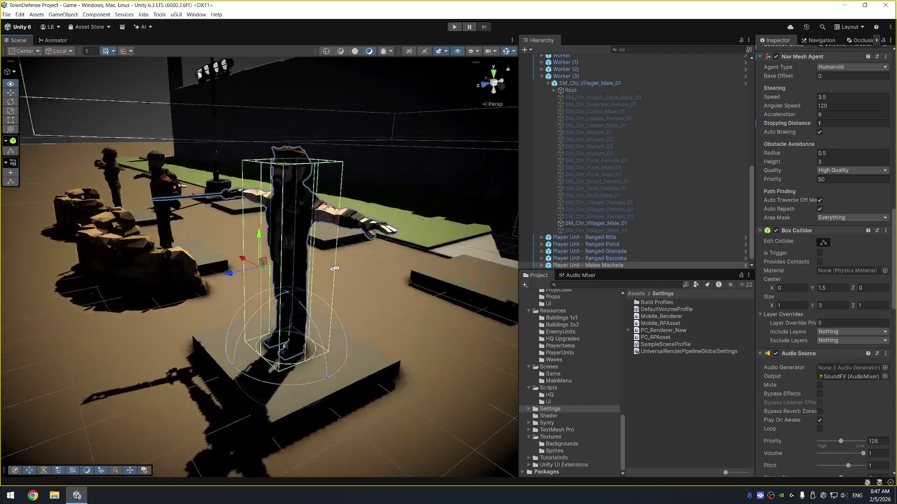
click(366, 307)
drag(366, 307, 398, 274)
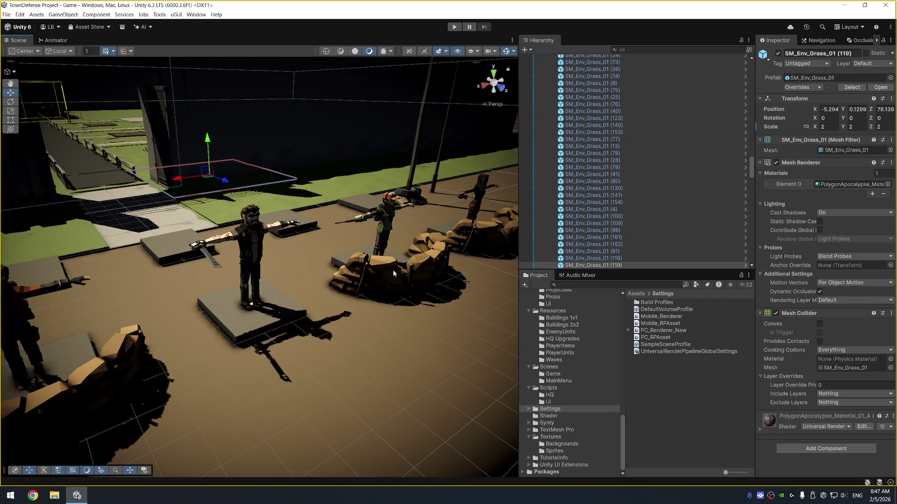
scroll(up, 3)
Step: Collapse Town Objects in the Hierarchy and select the Directional Light
click(680, 90)
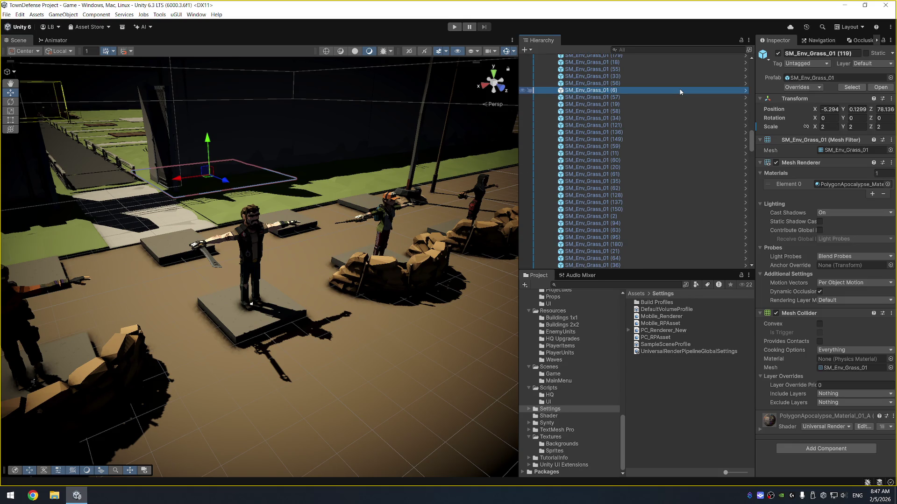
key(Left)
key(Left)
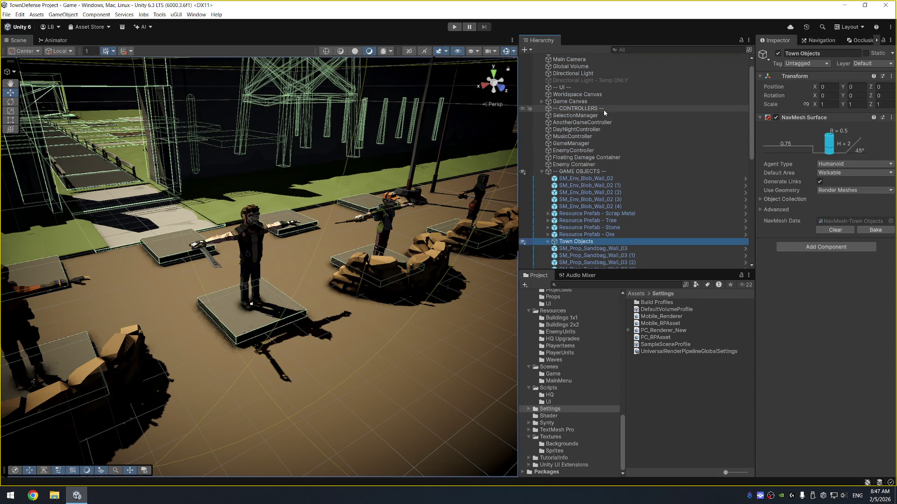
scroll(up, 3)
click(604, 85)
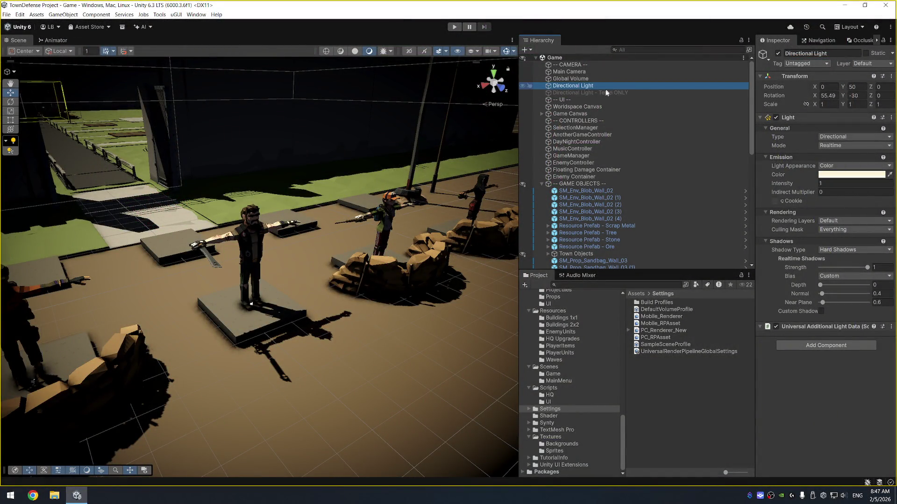
Step: Set the Directional Light intensity to 0.05 and orbit out to view the darkened walls
click(832, 185)
text(.05)
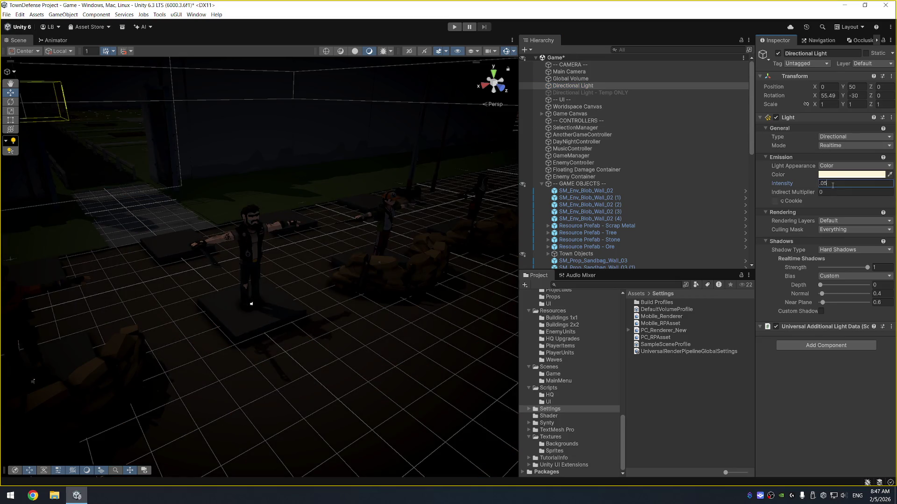
drag(326, 279, 437, 292)
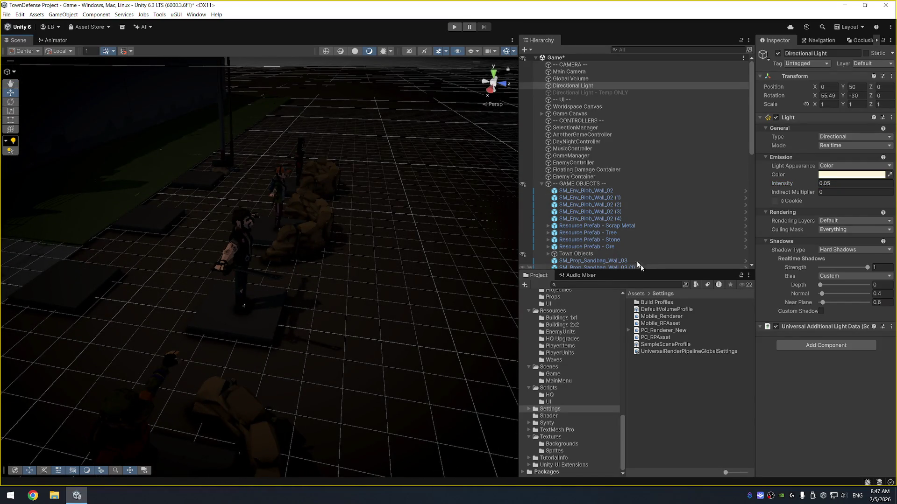
drag(325, 142, 405, 143)
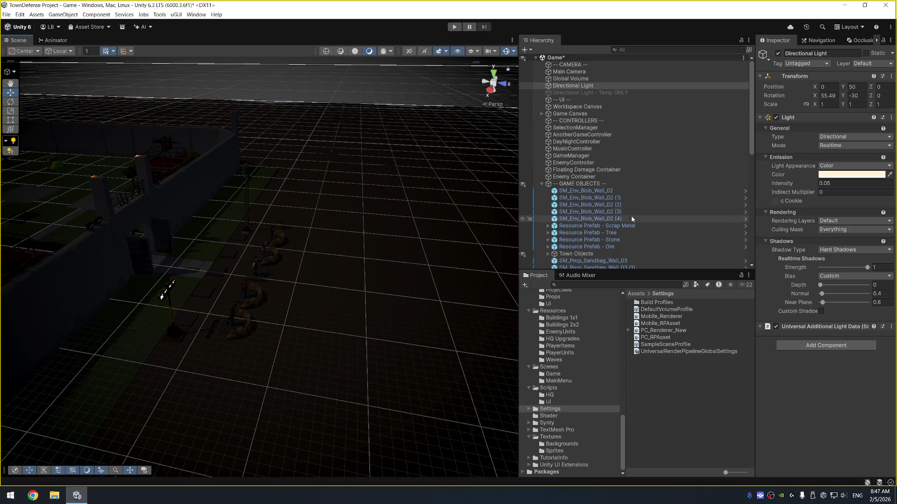
click(643, 331)
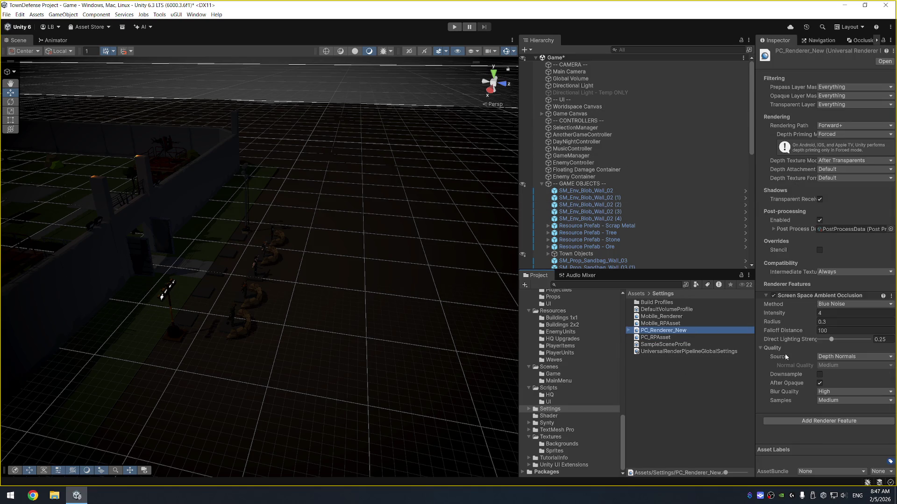
Step: Try a Post Exposure value of 2.51 in PC_RPAsset's Color Adjustments override
key(Down)
scroll(down, 3)
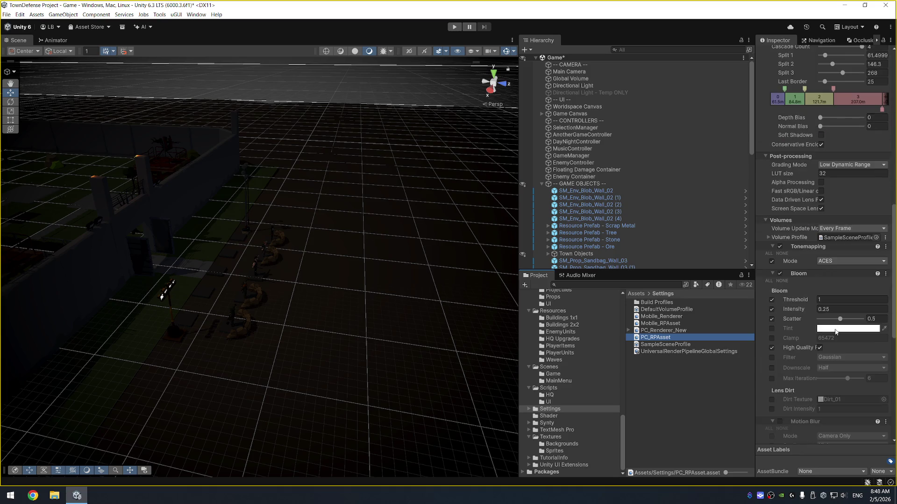
scroll(down, 3)
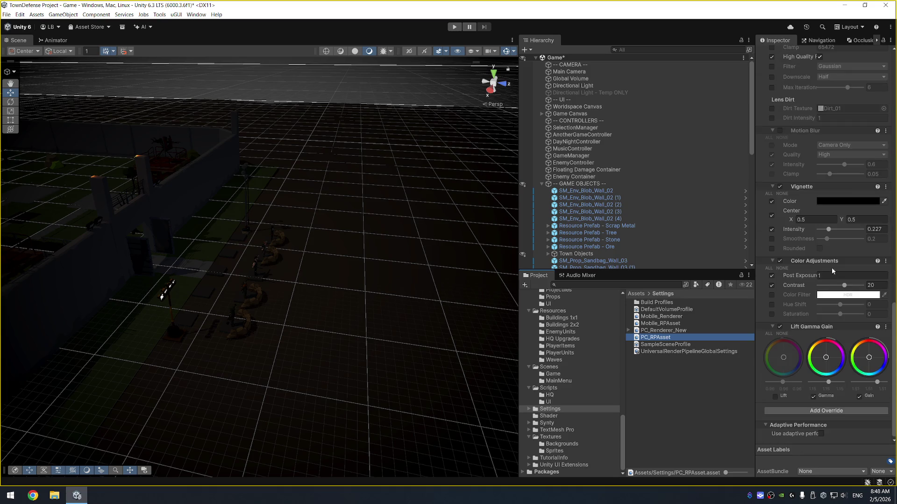
click(830, 275)
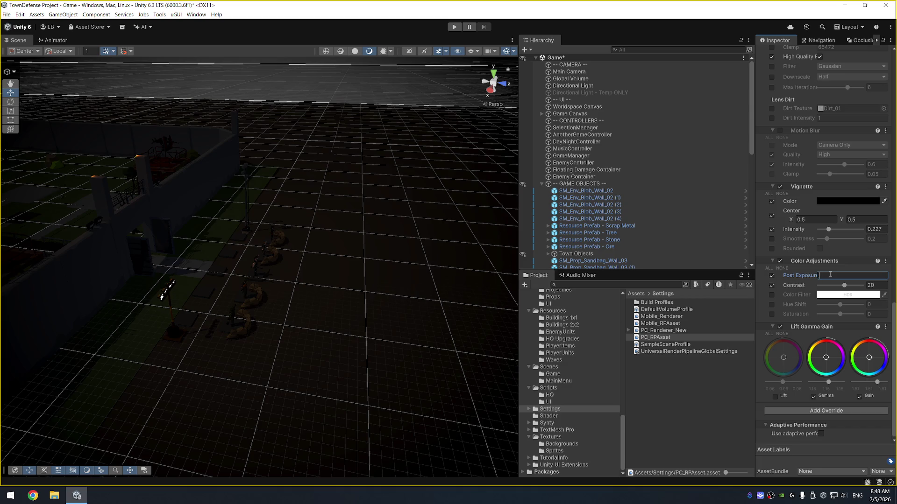
text(2)
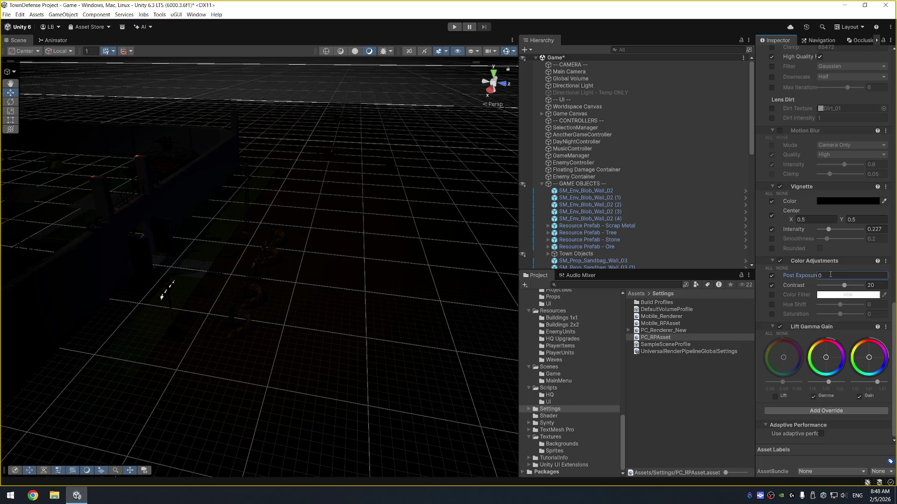
text(.5)
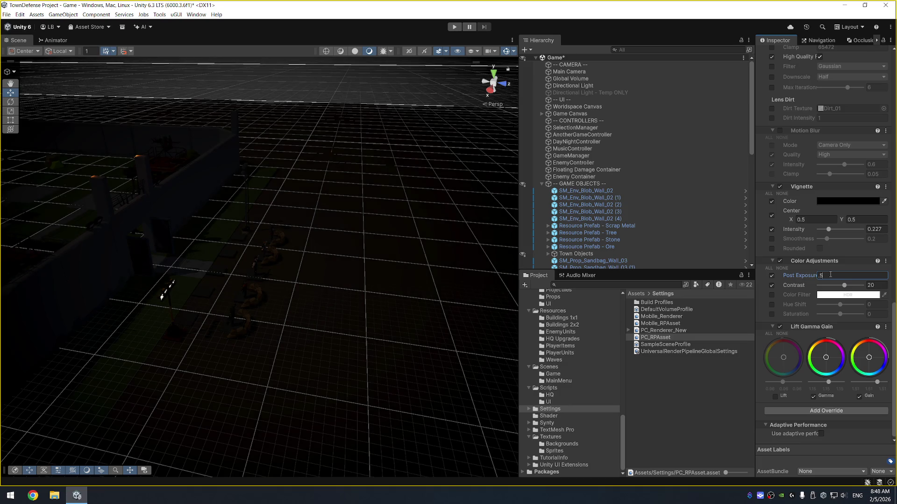
text(1)
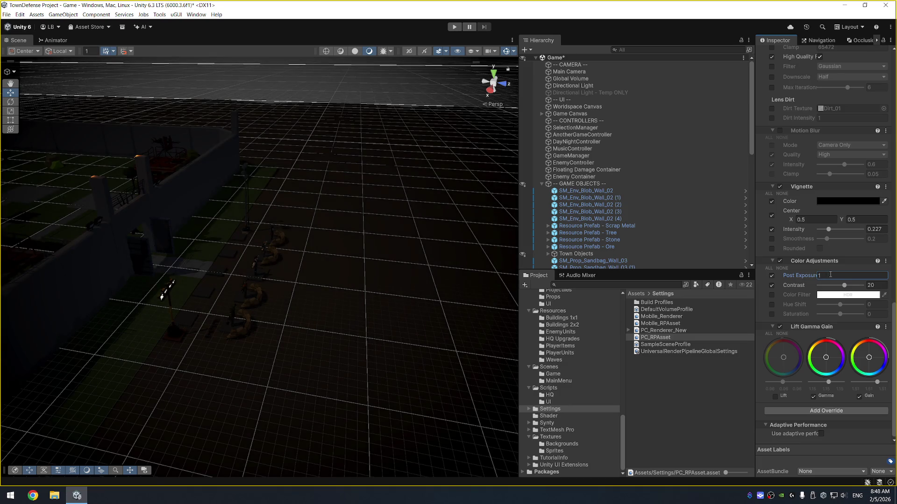
Step: Toggle Gamma and Gain off and on to compare, leaving both enabled
click(813, 396)
click(813, 397)
click(814, 397)
click(813, 396)
click(859, 397)
click(859, 396)
click(834, 414)
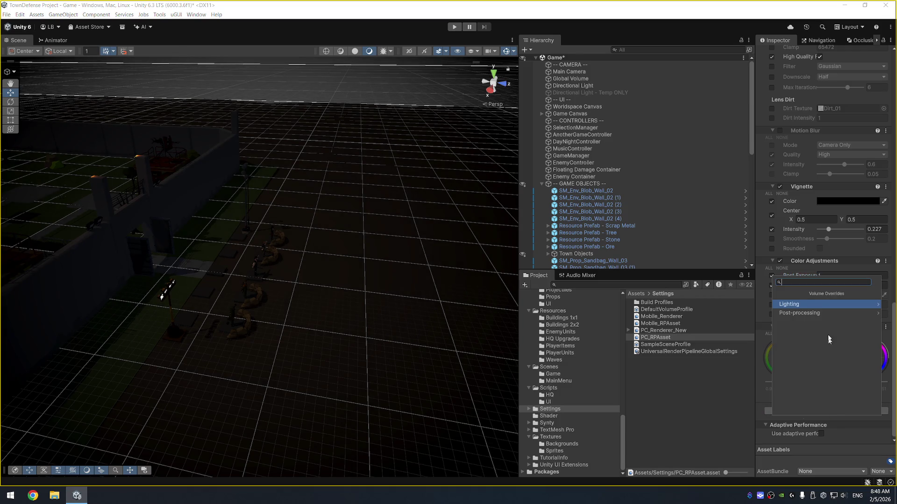
Step: Add a Shadows, Midtones, Highlights override to the volume profile from the Post-processing category
click(820, 307)
click(793, 293)
click(795, 314)
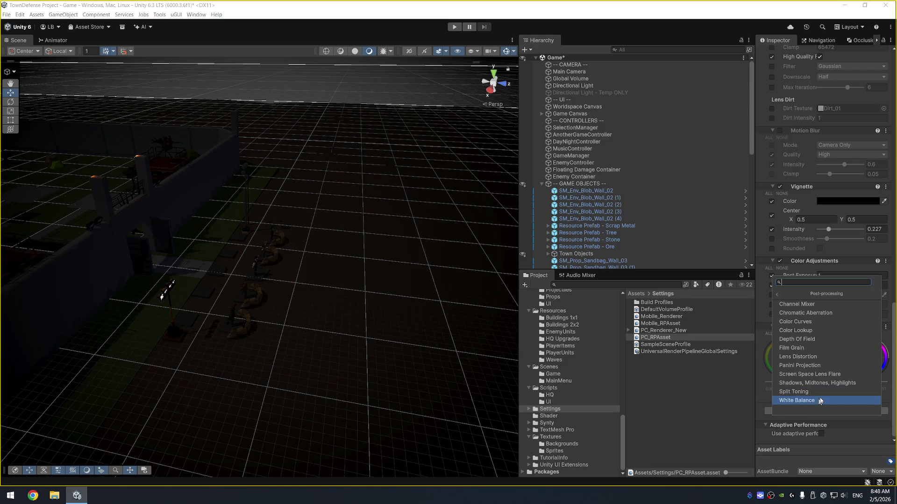
click(821, 383)
Step: Toggle the Shadows and Midtones adjustments on and off to compare, leaving both disabled
scroll(down, 3)
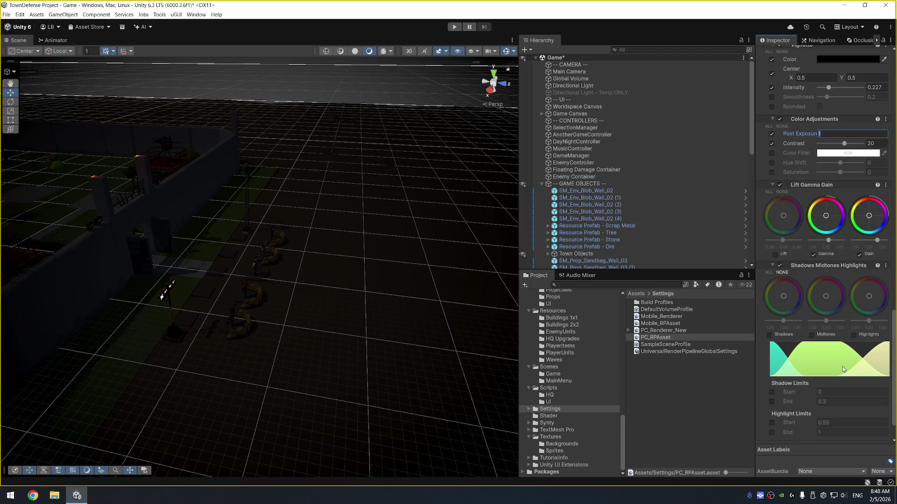
click(769, 335)
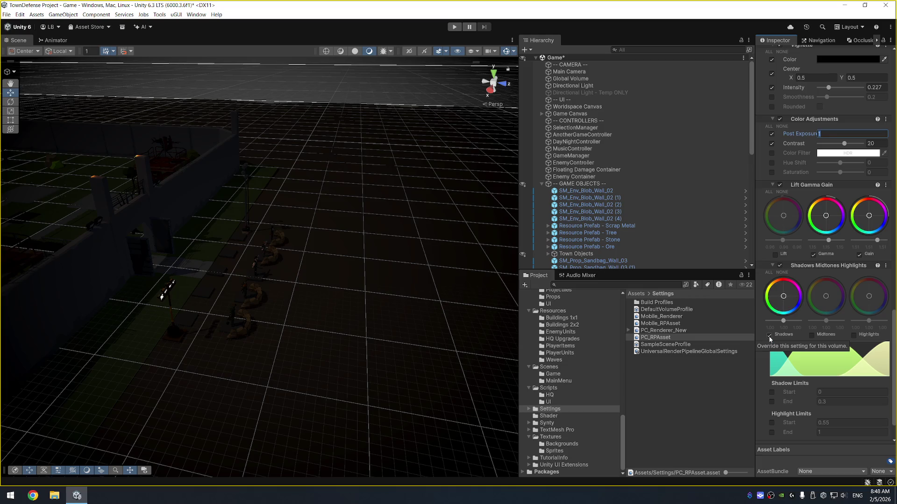
click(769, 335)
click(769, 335)
click(769, 336)
click(812, 336)
click(812, 335)
Step: Disable and remove the Shadows Midtones Highlights override, leaving the profile ending at Lift Gamma Gain
click(779, 267)
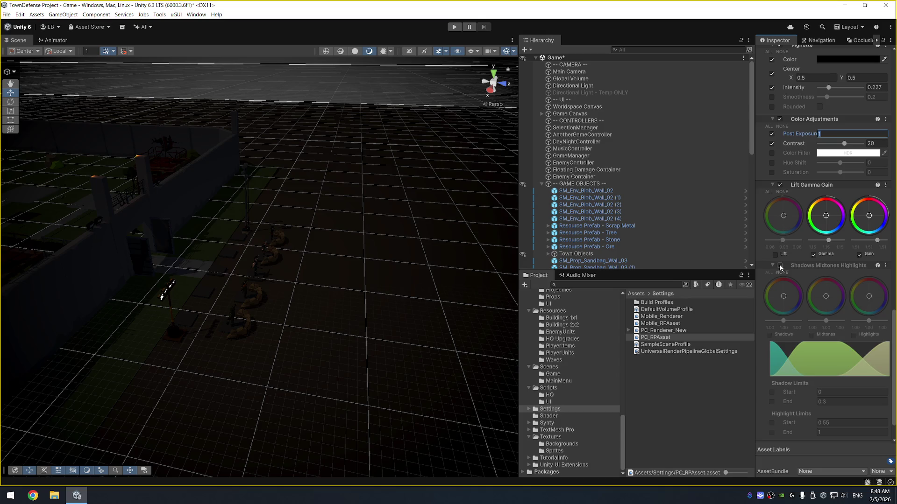
right_click(775, 265)
click(796, 333)
scroll(up, 3)
scroll(up, 3)
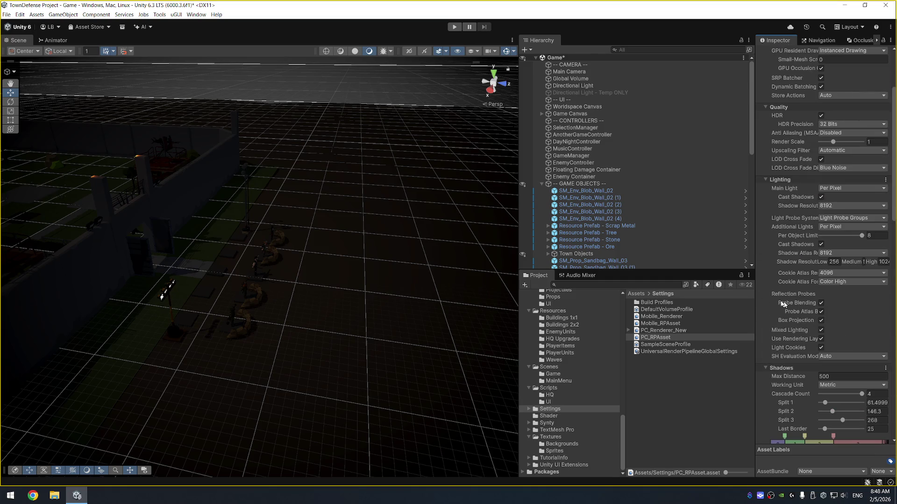
Step: Orbit the Scene view and box-select the five character units
drag(201, 177, 323, 220)
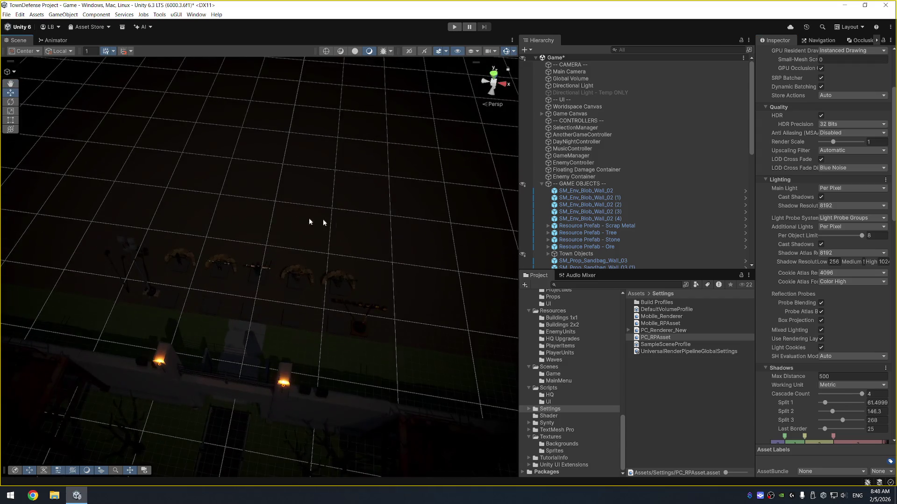
drag(169, 216, 374, 296)
drag(156, 191, 385, 310)
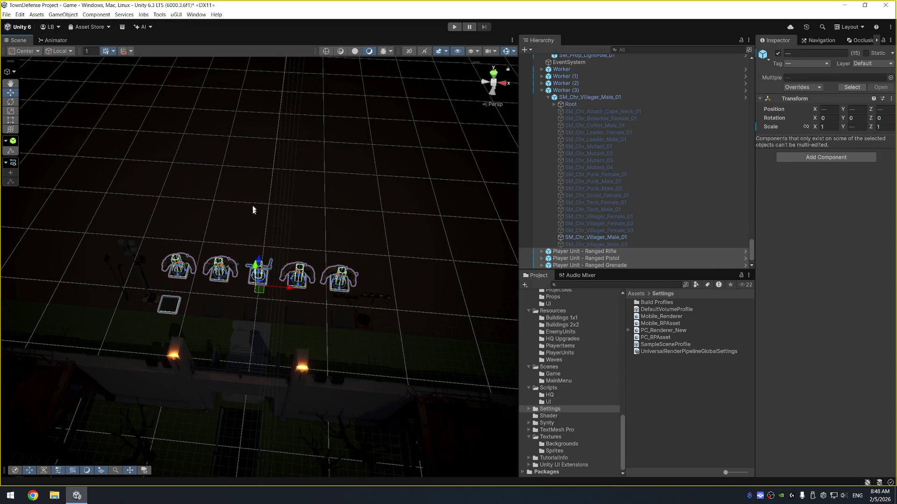
click(251, 215)
drag(150, 189, 398, 327)
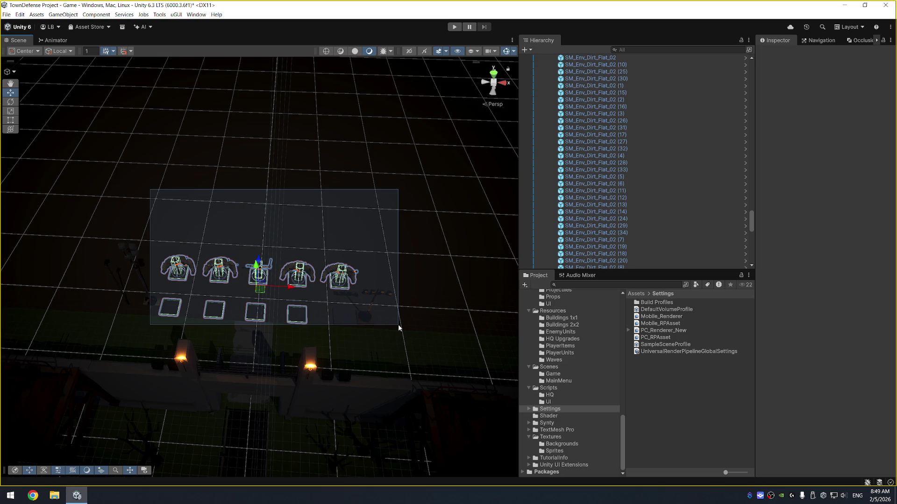
drag(399, 328, 399, 327)
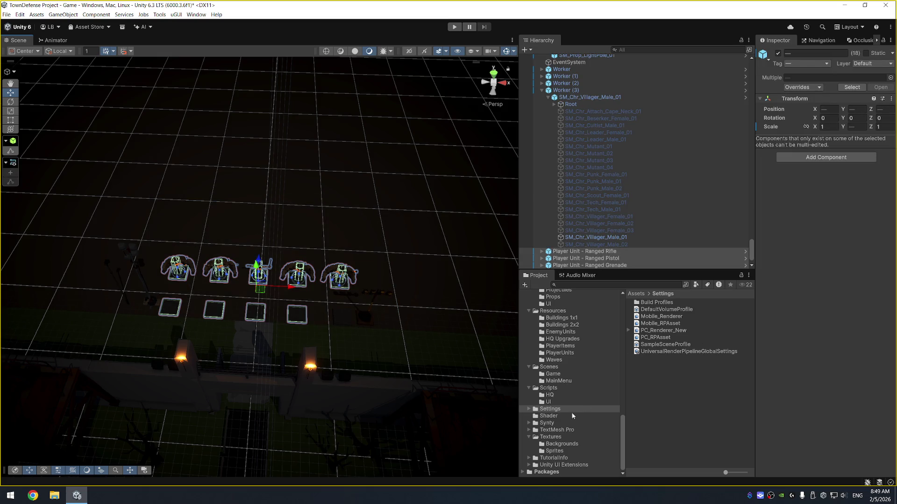
Step: Browse to the Materials folder and select the Selection Box material
scroll(up, 3)
click(578, 335)
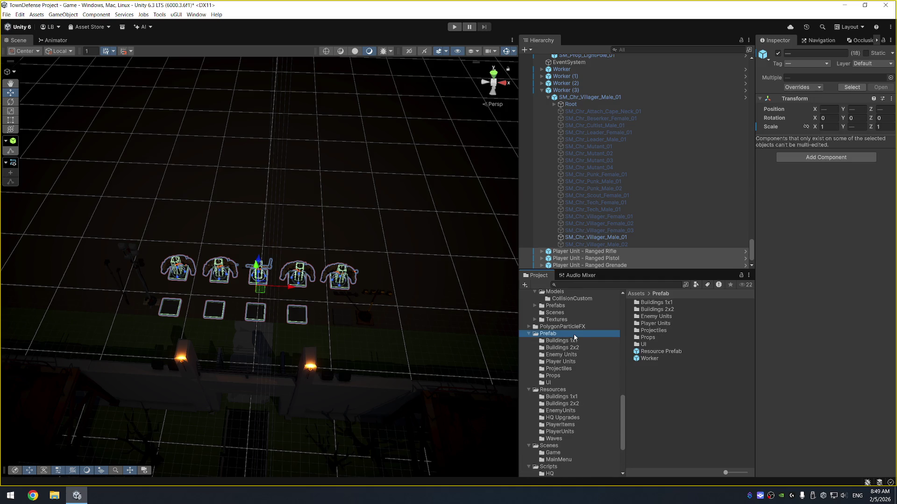
scroll(down, 3)
scroll(up, 3)
scroll(up, 3)
scroll(up, 3)
click(578, 380)
click(673, 317)
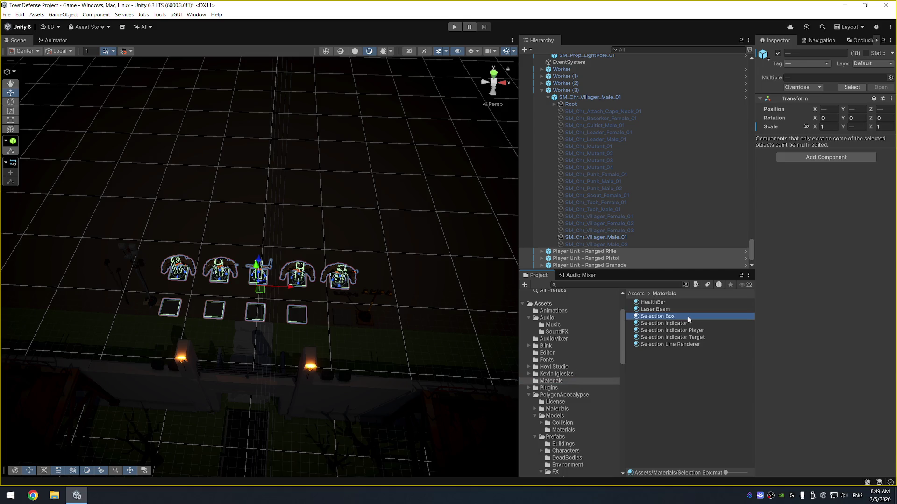
Step: Change the Selection Box colour from green to blue 536CFF, then start Play mode
click(877, 75)
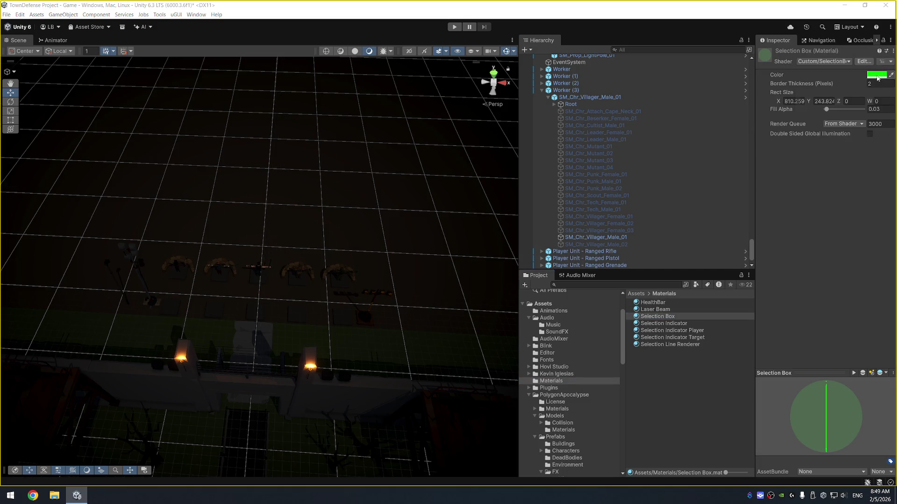
drag(809, 149, 819, 179)
drag(852, 146, 854, 112)
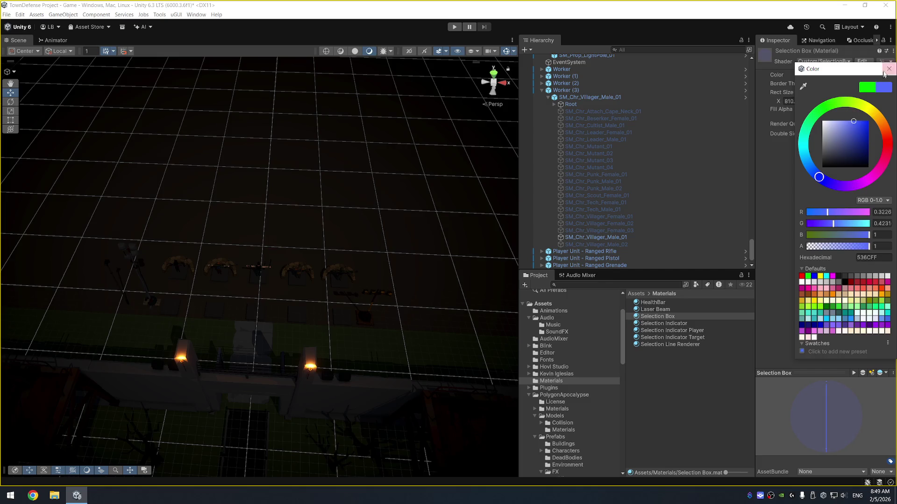
click(889, 69)
click(454, 27)
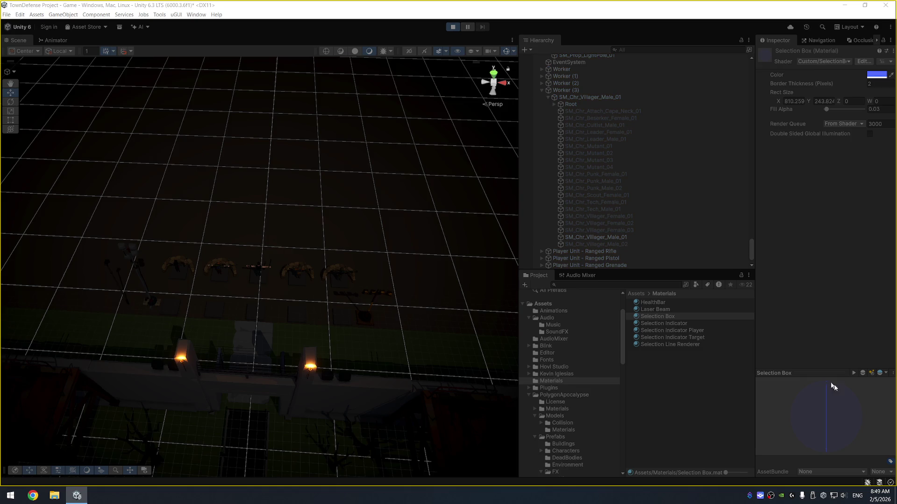
Step: Drag several selection boxes over the ground and soldiers in the Game view to test it
key(alt+Tab)
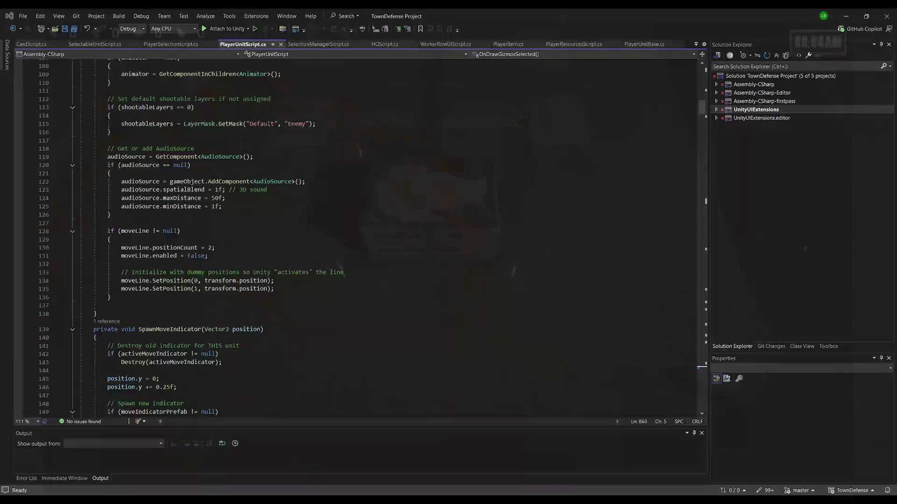
drag(642, 190, 780, 281)
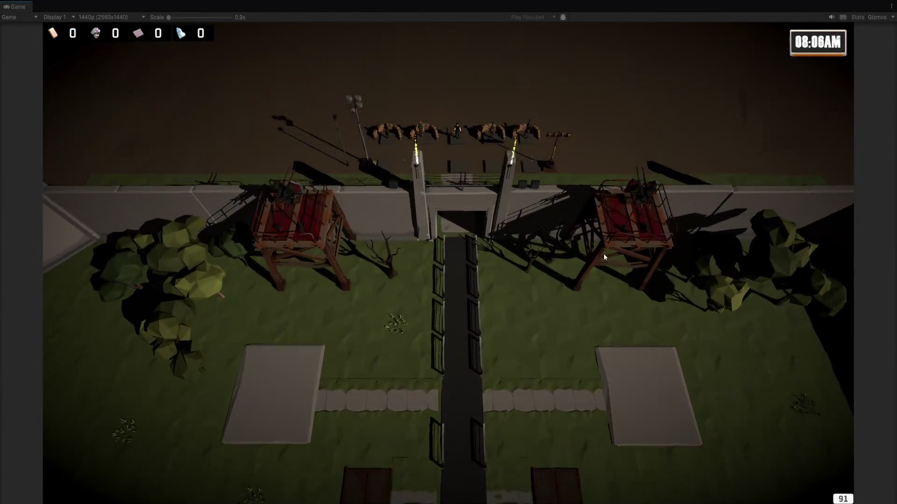
drag(289, 131, 608, 369)
drag(146, 151, 374, 211)
drag(391, 144, 612, 258)
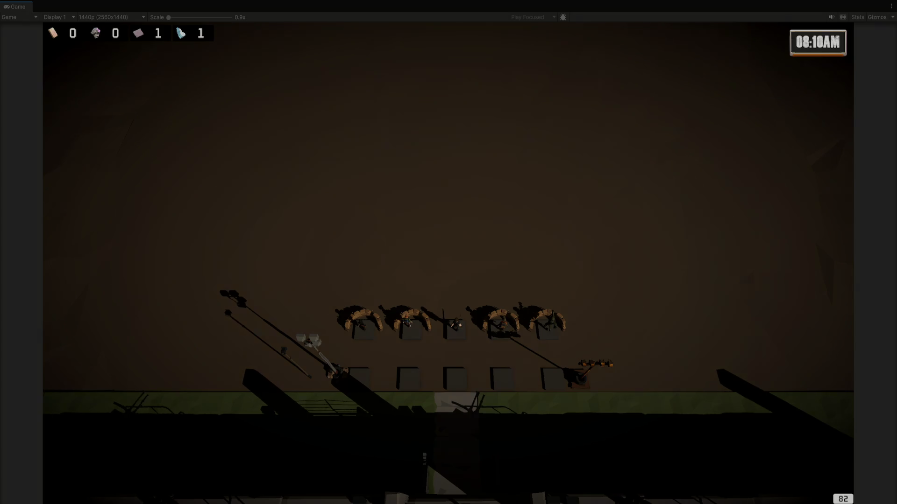
Step: Lighten the Selection Box material colour to pale blue A4B1FF and test it in-game
click(708, 318)
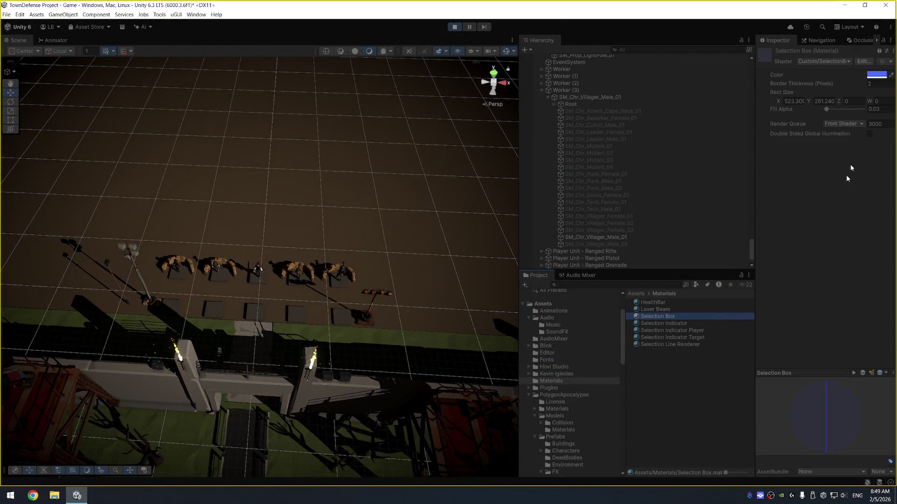
click(876, 75)
drag(839, 121, 839, 120)
click(889, 68)
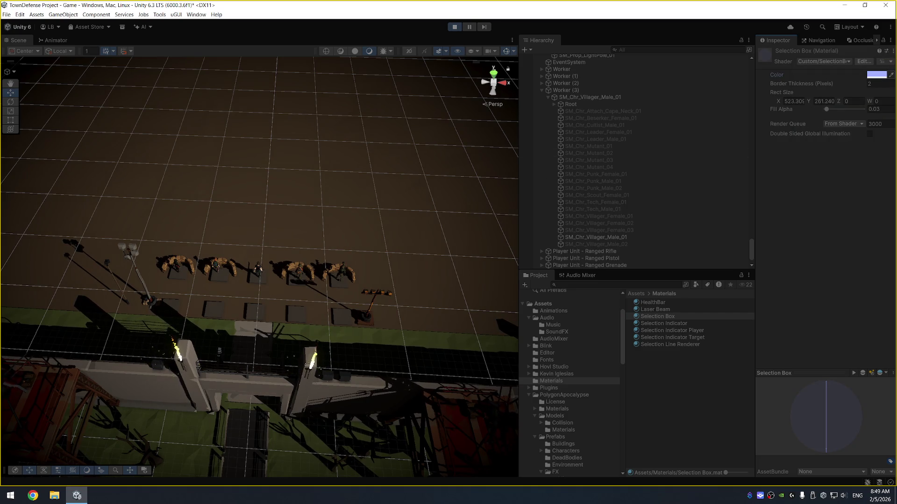
drag(502, 180, 705, 280)
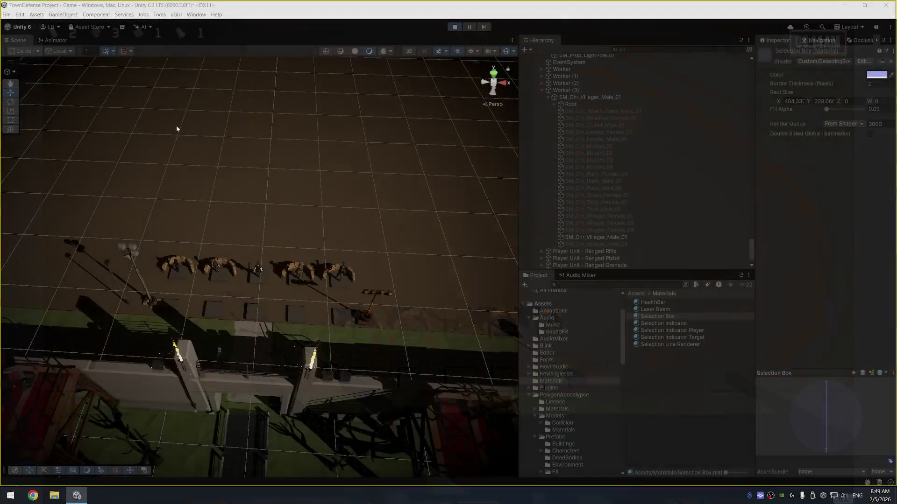
Step: Set the Selection Box Border Thickness to 1 and test the thinner border in-game
drag(617, 194, 692, 245)
click(669, 317)
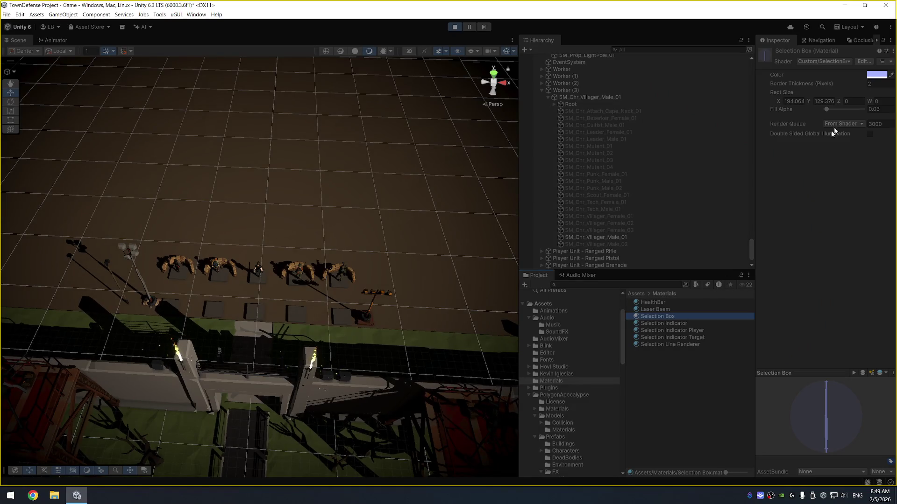
click(882, 75)
click(887, 72)
click(878, 84)
text(1)
drag(497, 153, 717, 248)
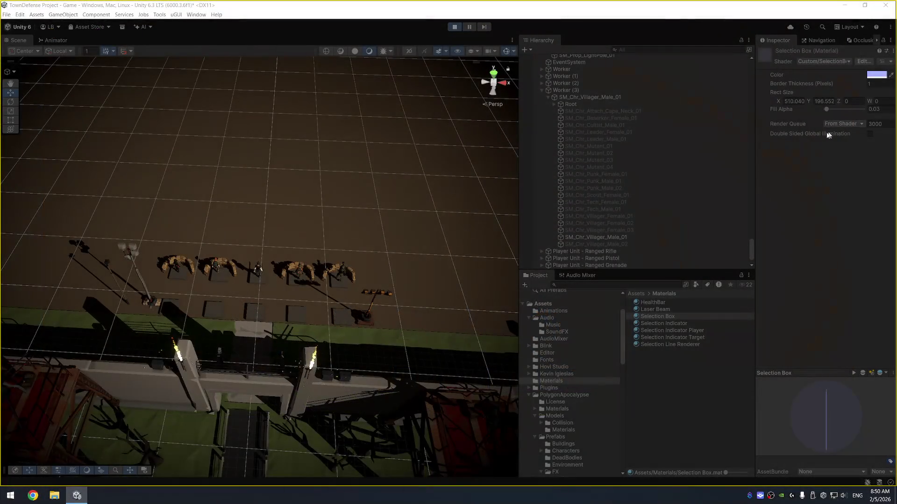
Step: Tune the Selection Box colour from E5E9FC to C6CEFF, testing it by box-selecting the five soldiers
click(876, 76)
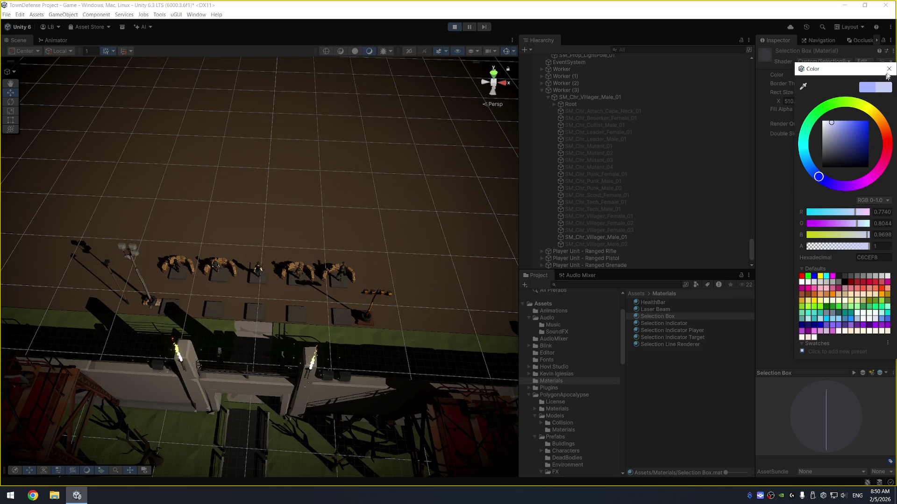
drag(494, 153, 717, 265)
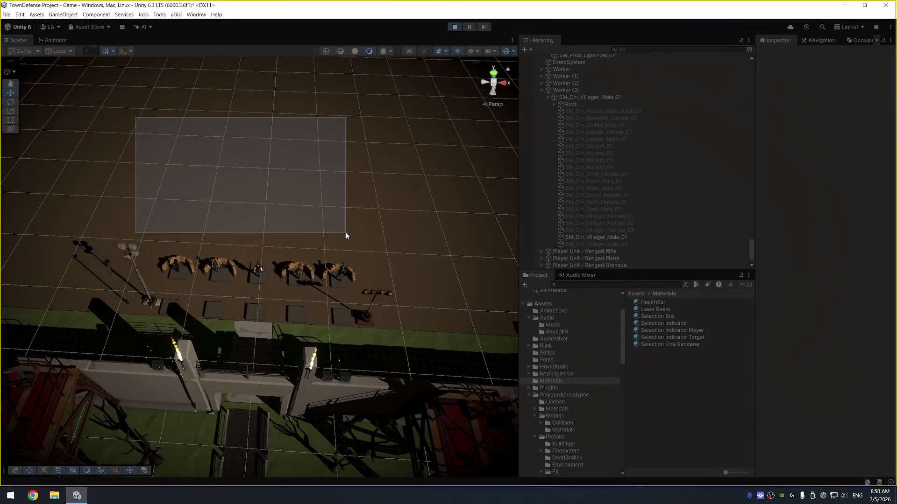
drag(534, 167, 733, 279)
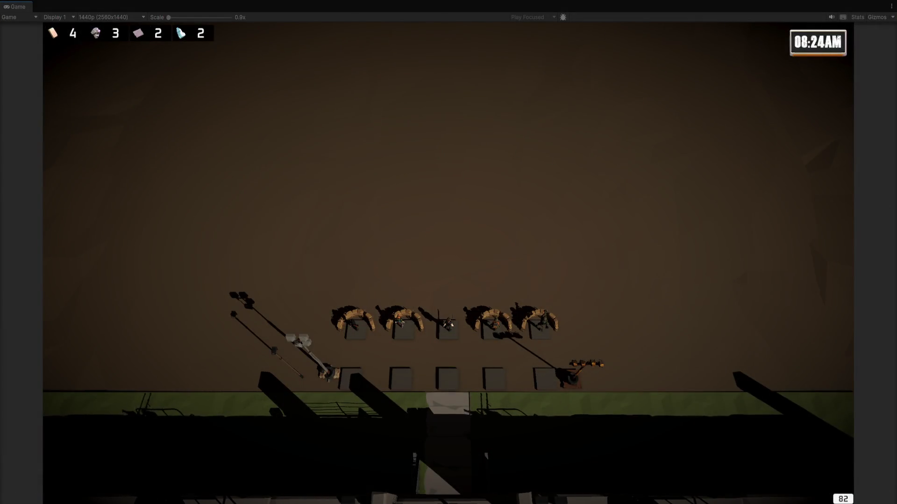
click(685, 316)
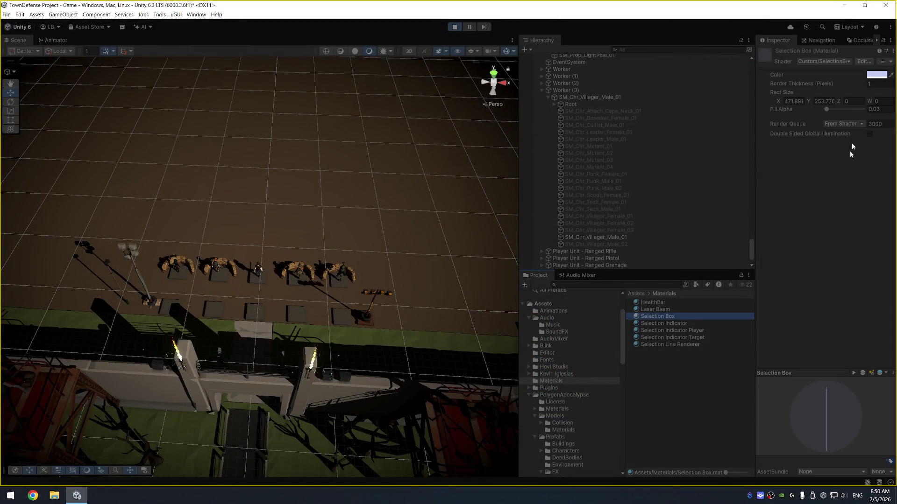
click(875, 75)
drag(830, 122, 827, 121)
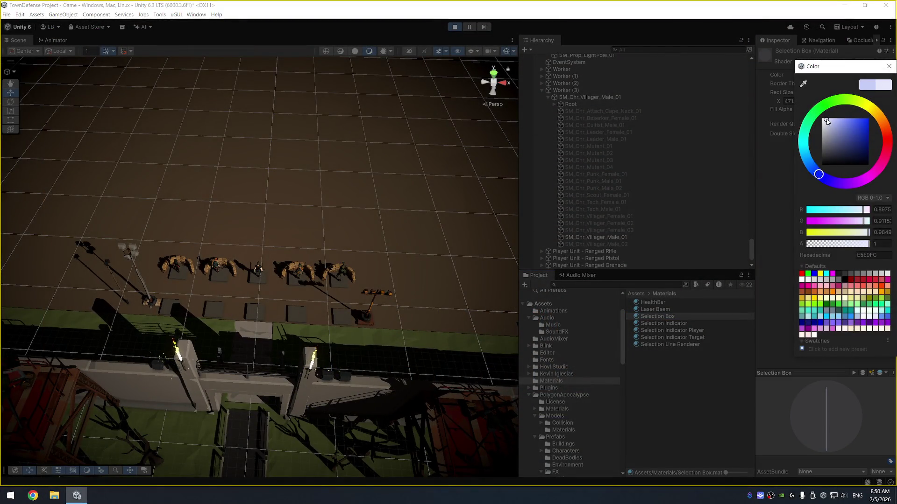
drag(479, 125, 667, 242)
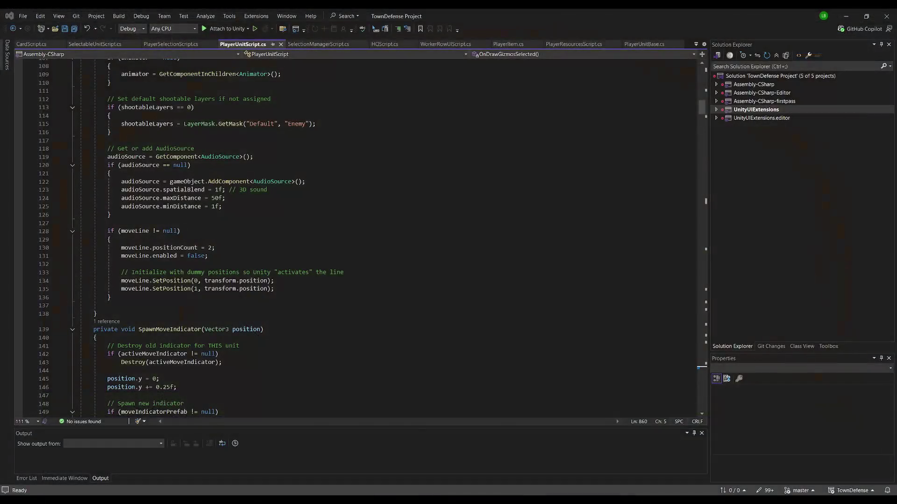
drag(836, 129, 833, 119)
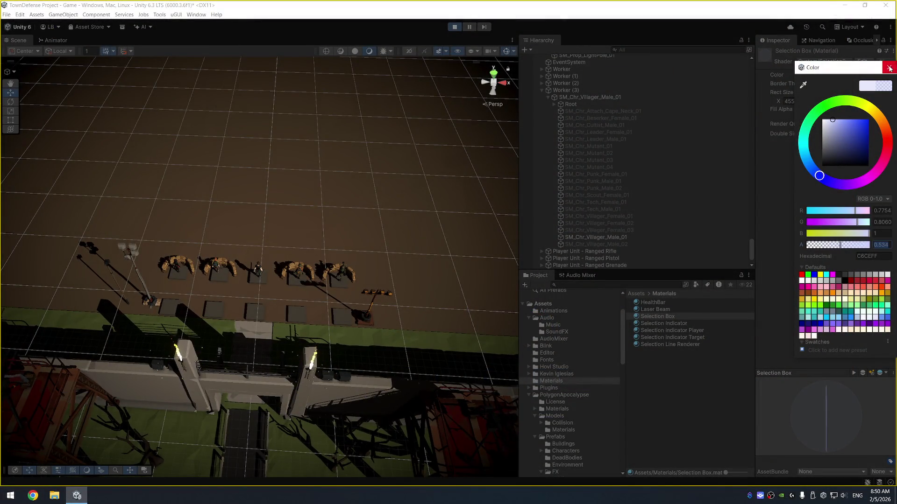
drag(539, 172, 672, 232)
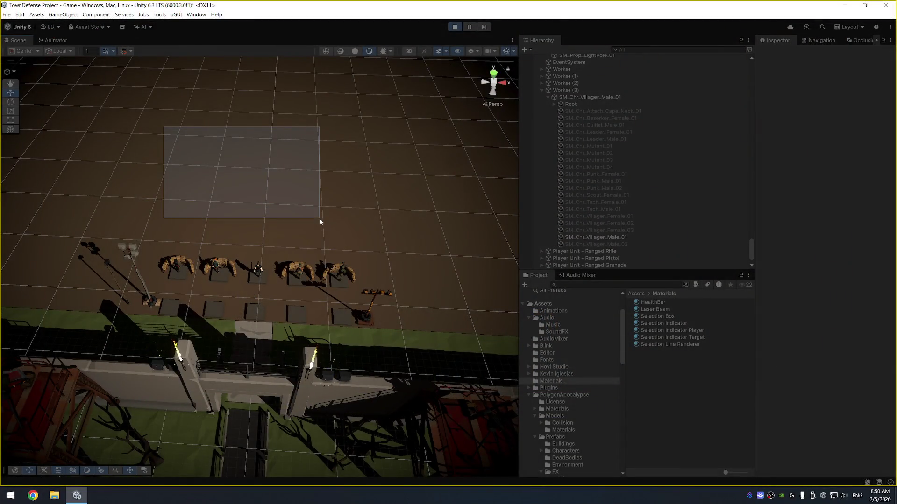
drag(537, 150, 730, 284)
drag(290, 181, 580, 327)
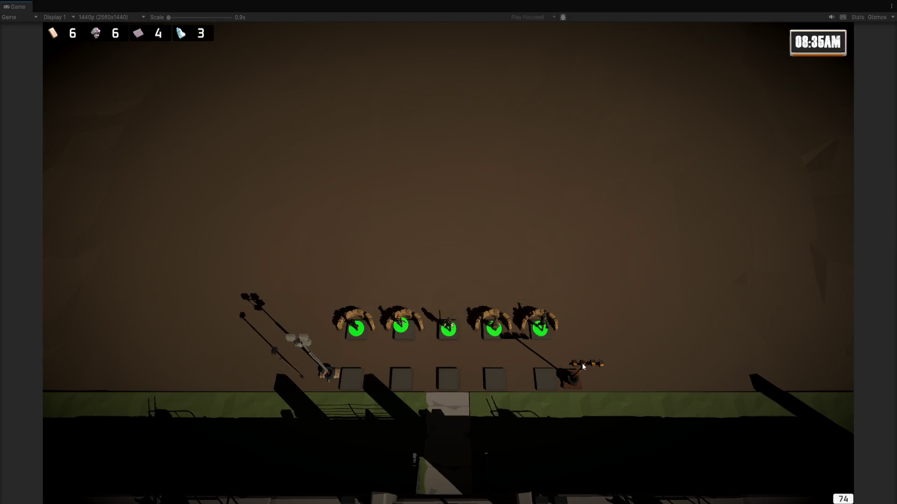
Step: Box-select the five soldiers again, then deselect them
scroll(down, 3)
drag(339, 216, 653, 330)
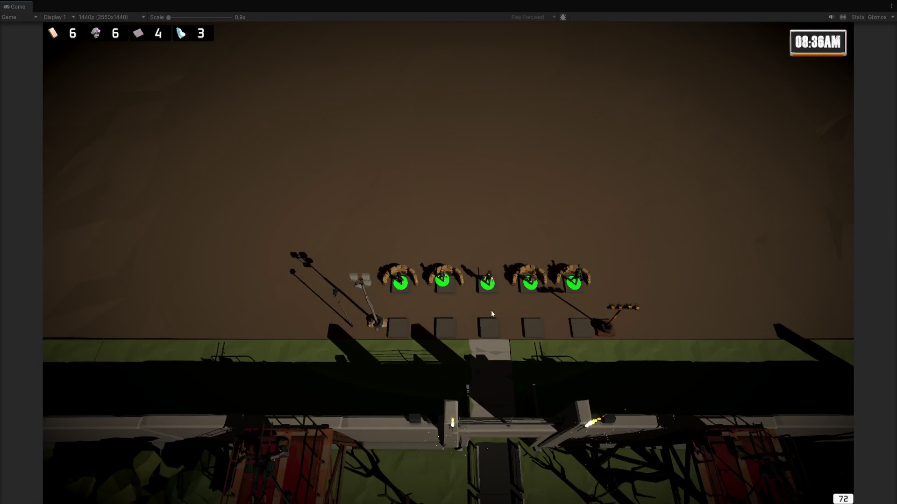
scroll(up, 3)
click(486, 189)
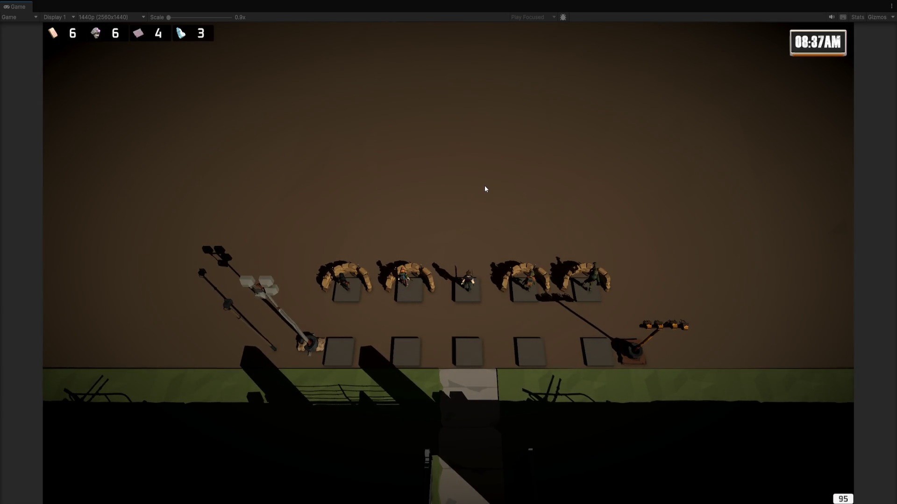
scroll(down, 3)
scroll(up, 3)
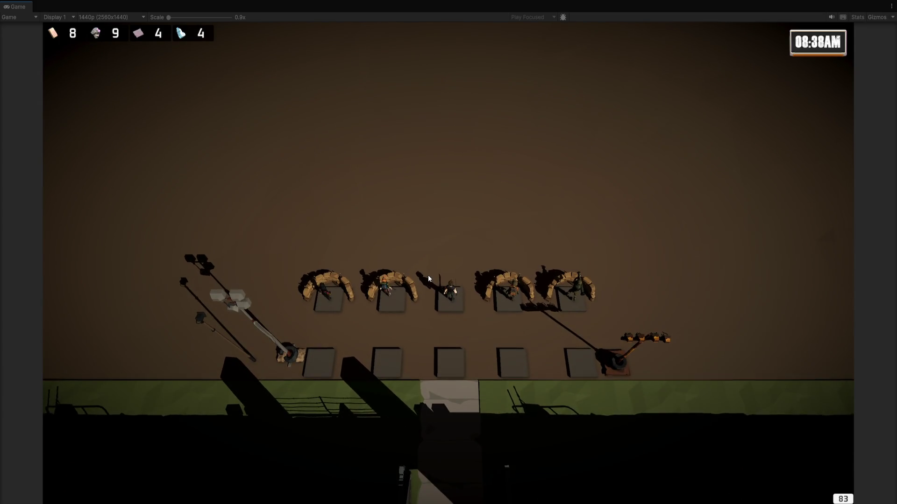
Step: Select the middle soldier and send it to several spots left and right
click(450, 288)
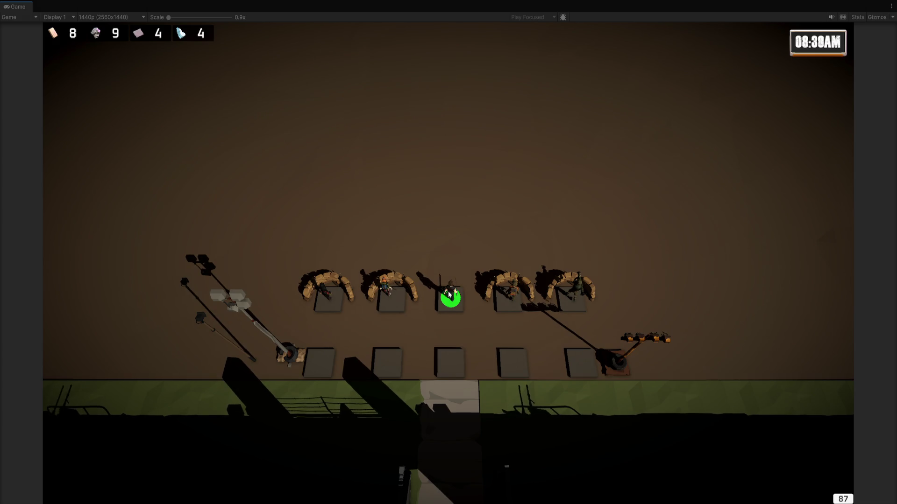
right_click(461, 211)
right_click(428, 210)
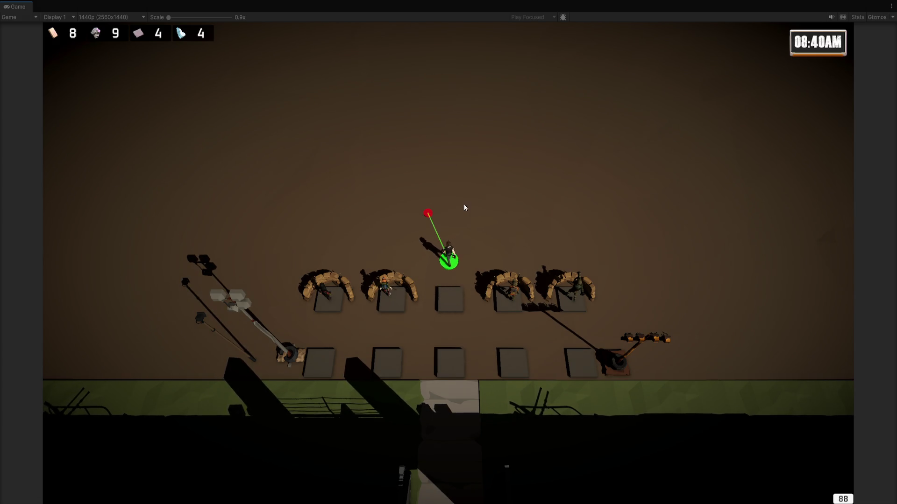
right_click(476, 218)
right_click(513, 228)
right_click(384, 193)
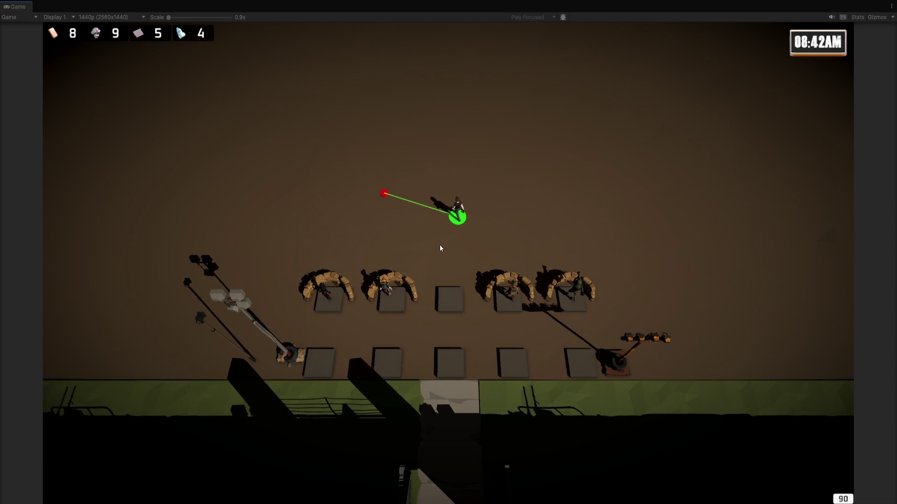
right_click(448, 226)
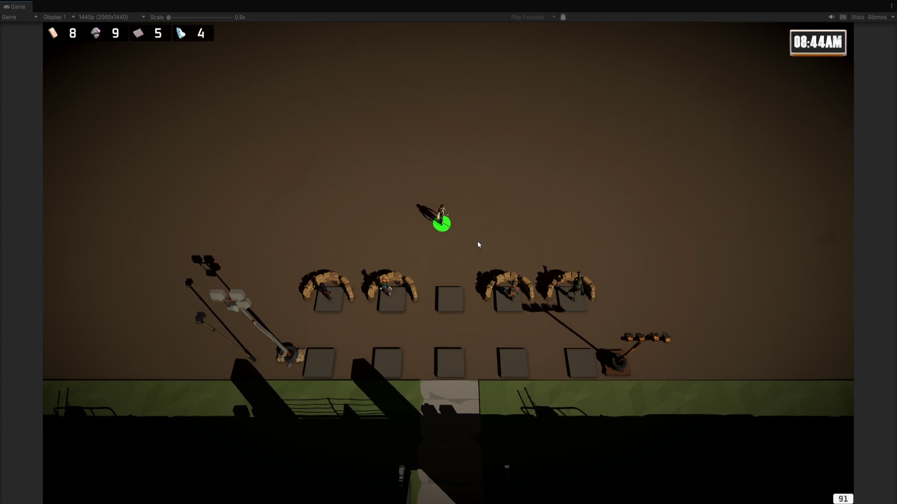
click(509, 220)
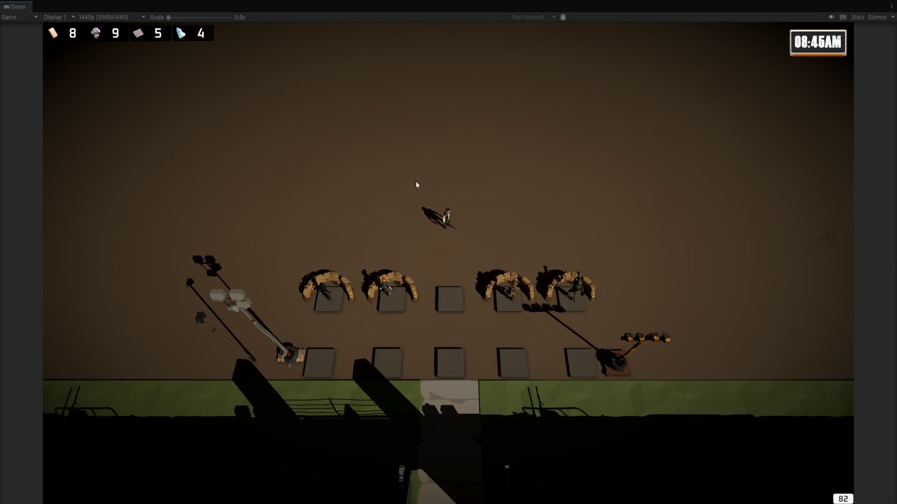
click(445, 224)
right_click(513, 199)
Step: Order the two right sandbag soldiers forward, then gather all five soldiers at one spot
drag(486, 243, 633, 325)
right_click(426, 161)
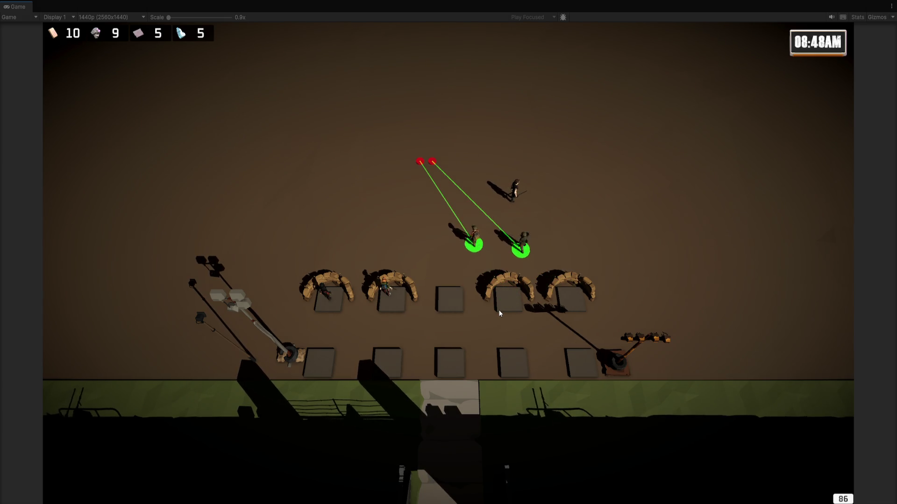
drag(288, 93, 541, 325)
right_click(457, 229)
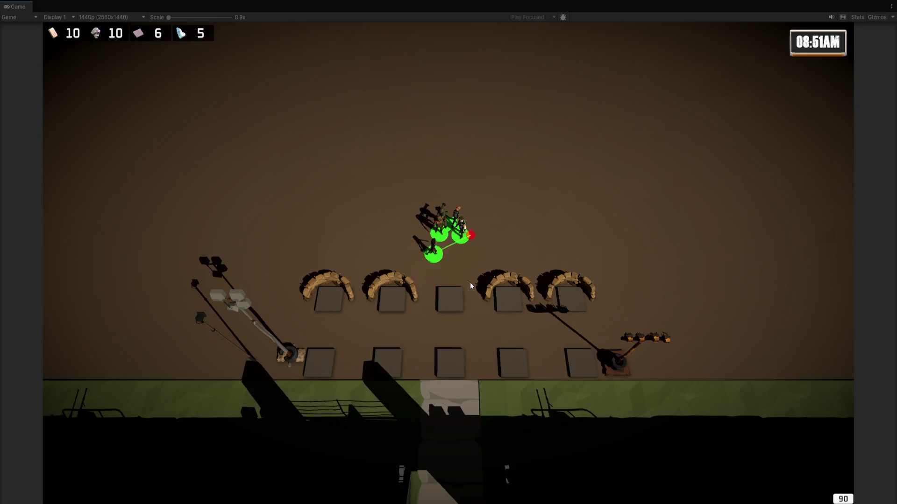
Step: Pan around the map toward the gate and send the squad below the building
key(s)
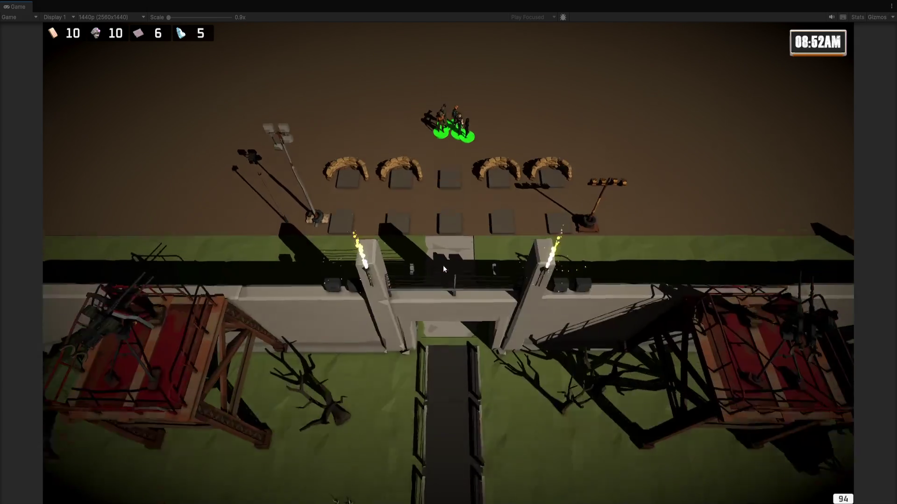
scroll(up, 3)
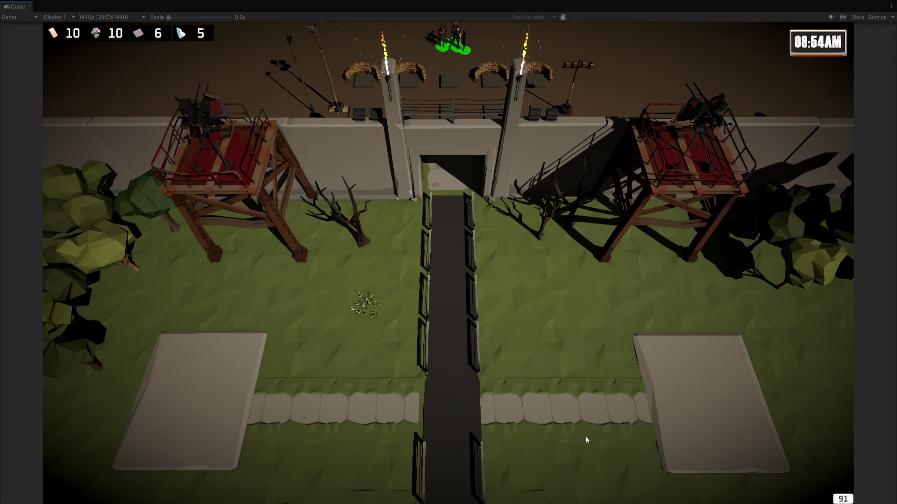
key(s)
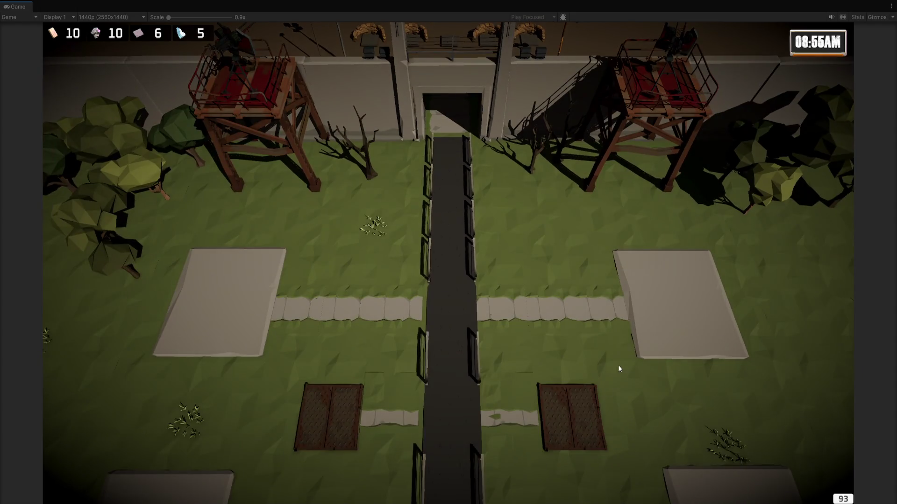
scroll(up, 3)
key(s)
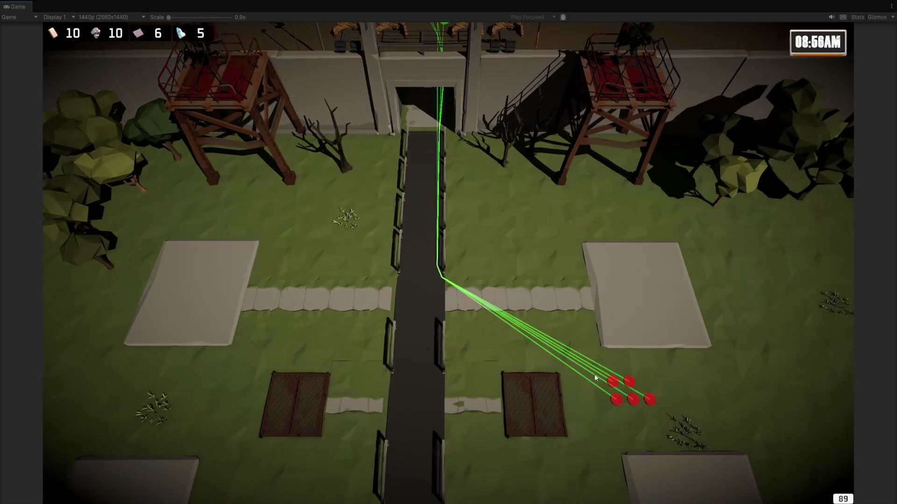
scroll(up, 3)
scroll(up, 3)
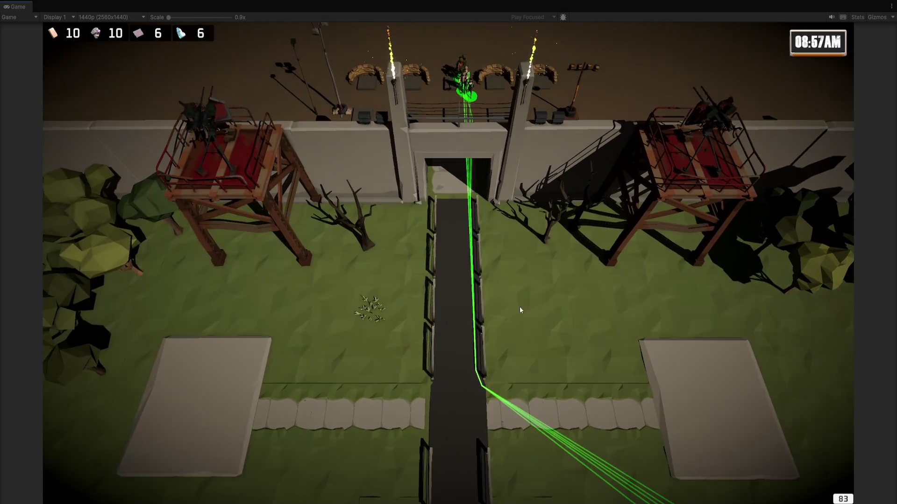
scroll(up, 3)
scroll(down, 3)
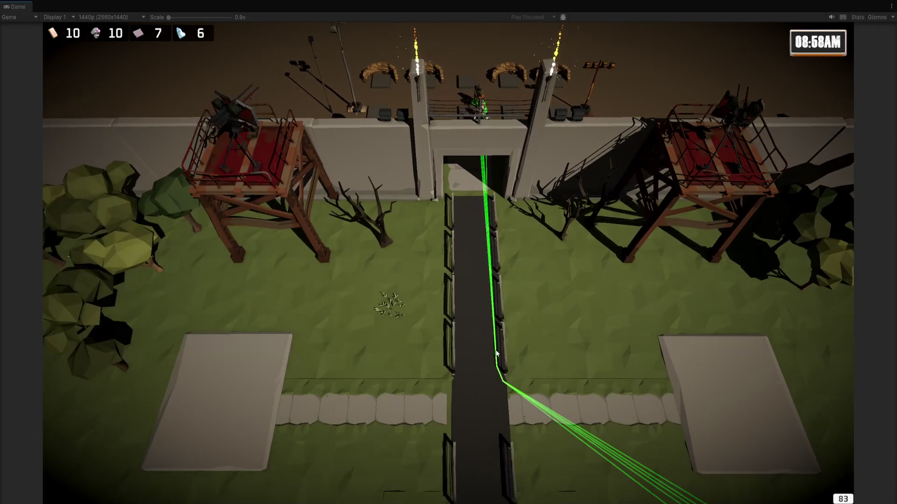
key(s)
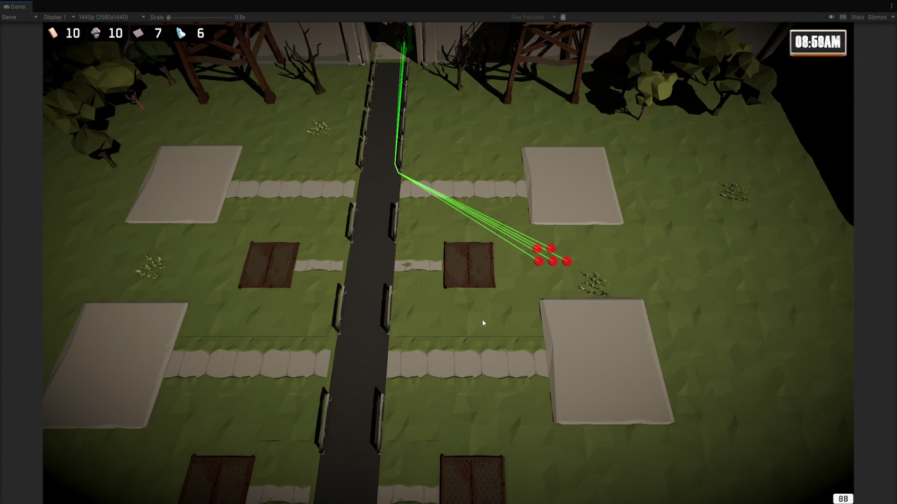
key(w)
scroll(up, 3)
scroll(up, 3)
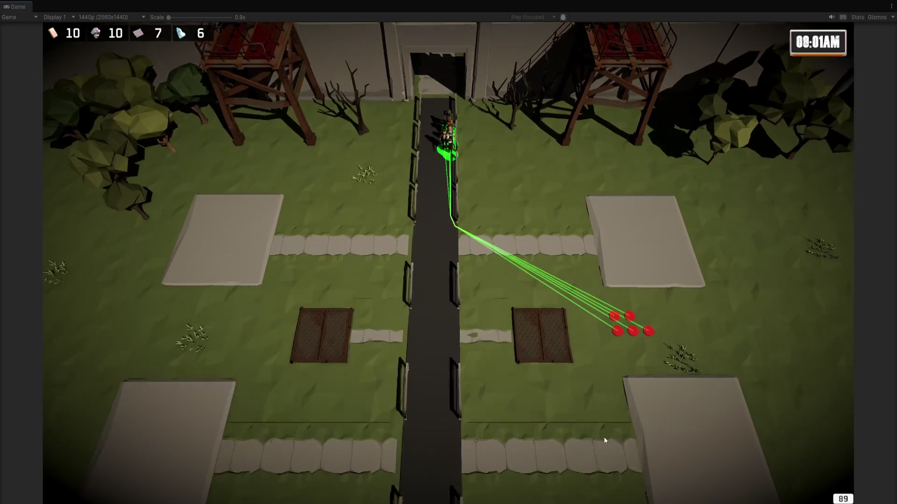
scroll(down, 3)
key(s)
right_click(463, 395)
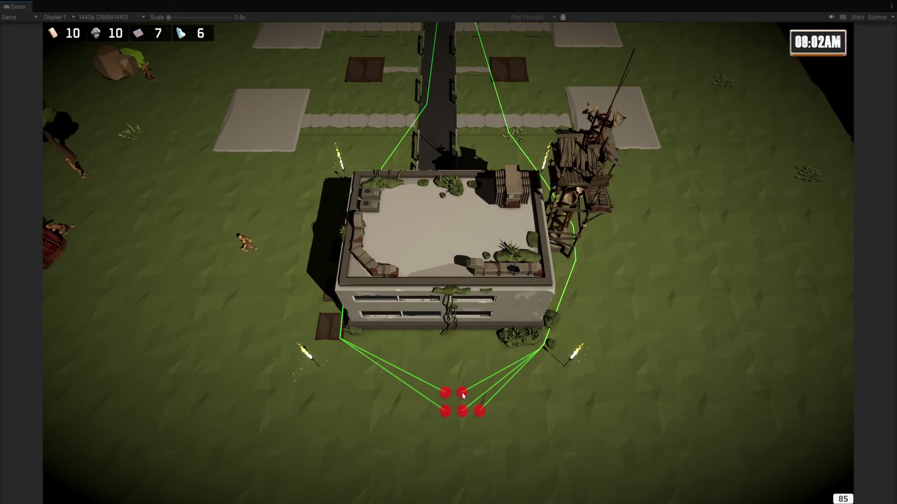
Step: Reposition the left and right units, then order the road group to the top of the road
key(w)
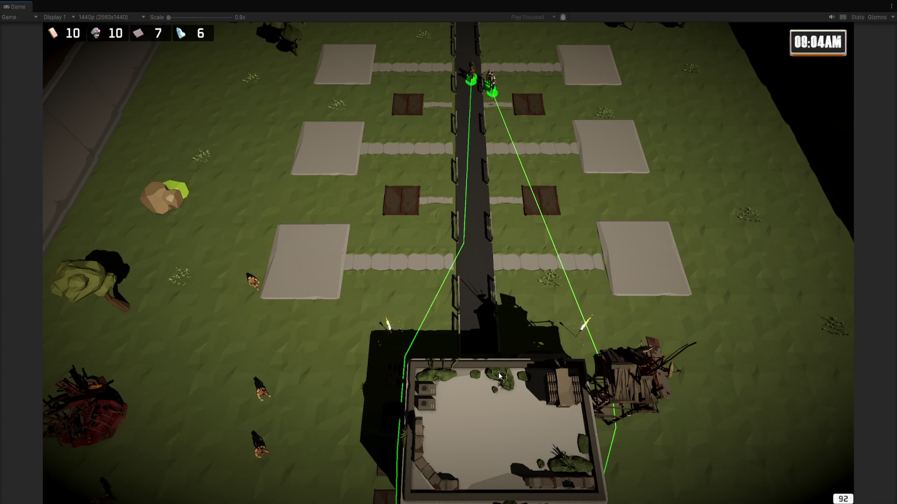
key(s)
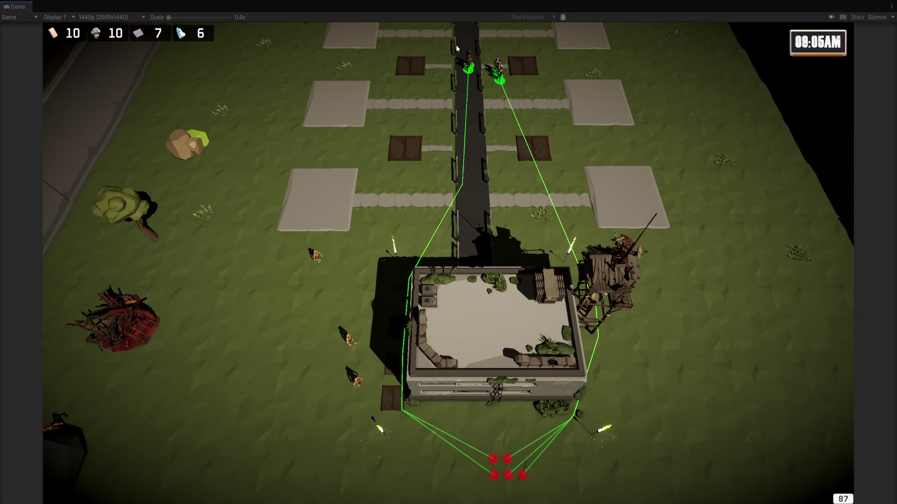
click(468, 74)
right_click(350, 251)
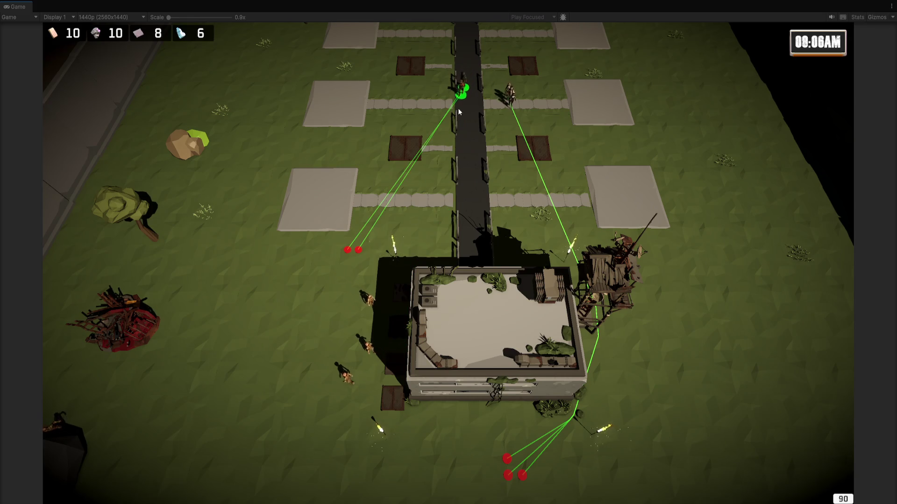
click(508, 103)
right_click(414, 241)
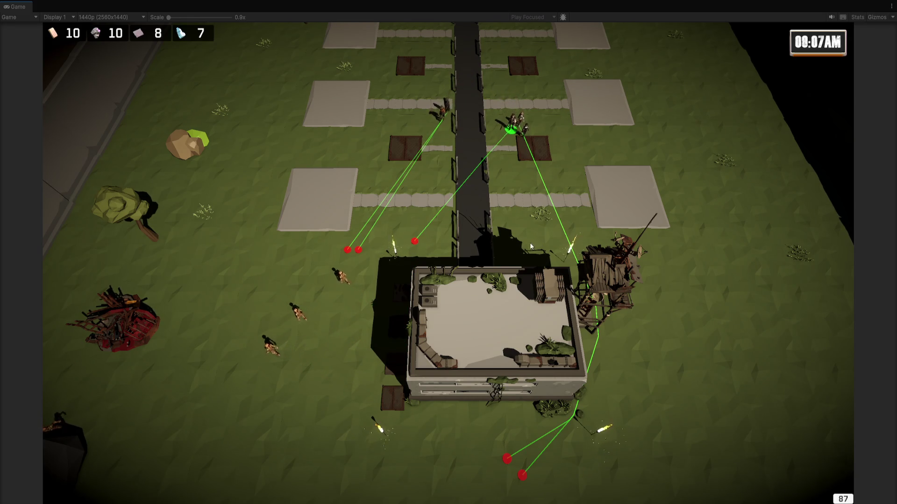
drag(386, 74, 579, 221)
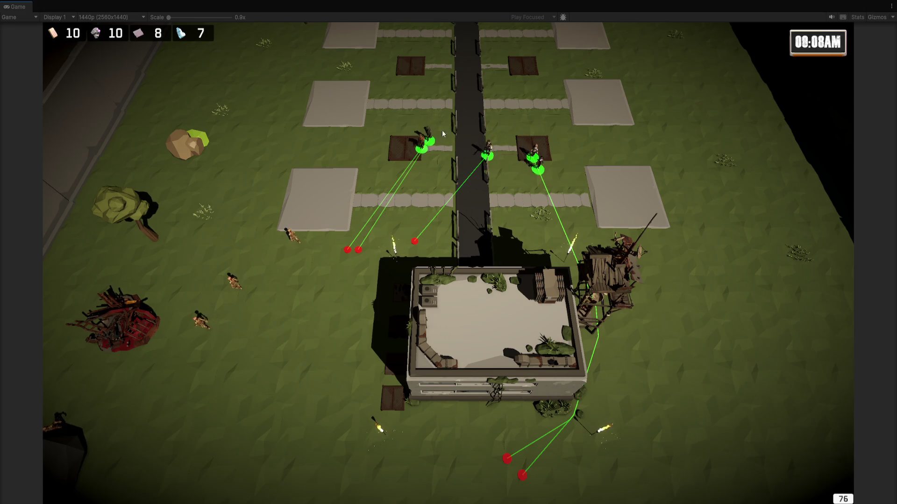
key(w)
right_click(448, 63)
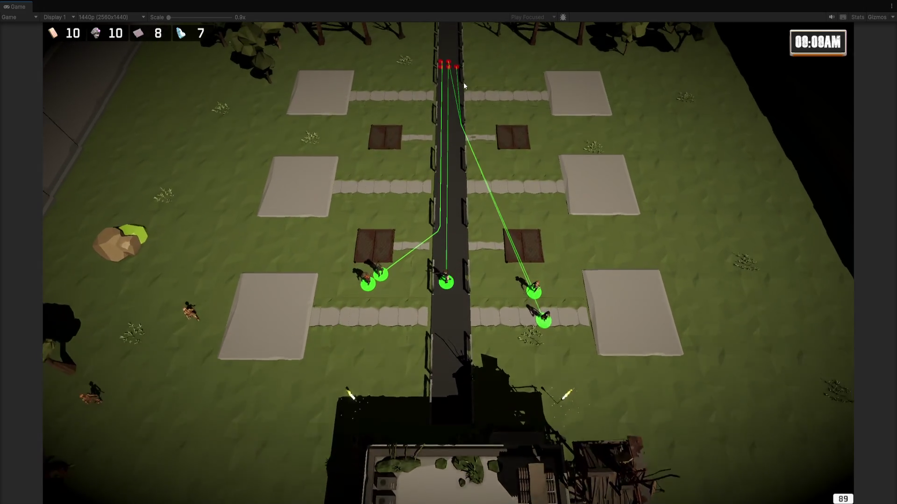
Step: Send two soldiers toward the right and the two road soldiers toward the upper left
click(469, 288)
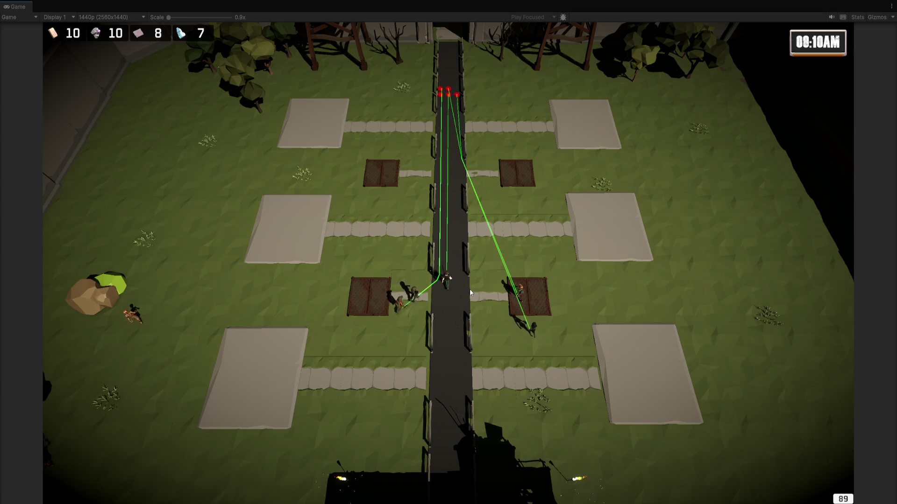
drag(505, 275, 549, 315)
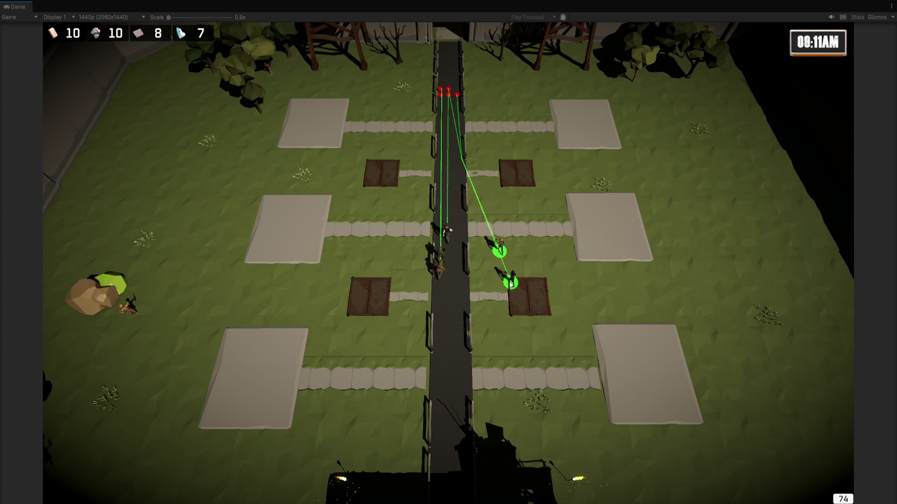
right_click(556, 164)
click(440, 225)
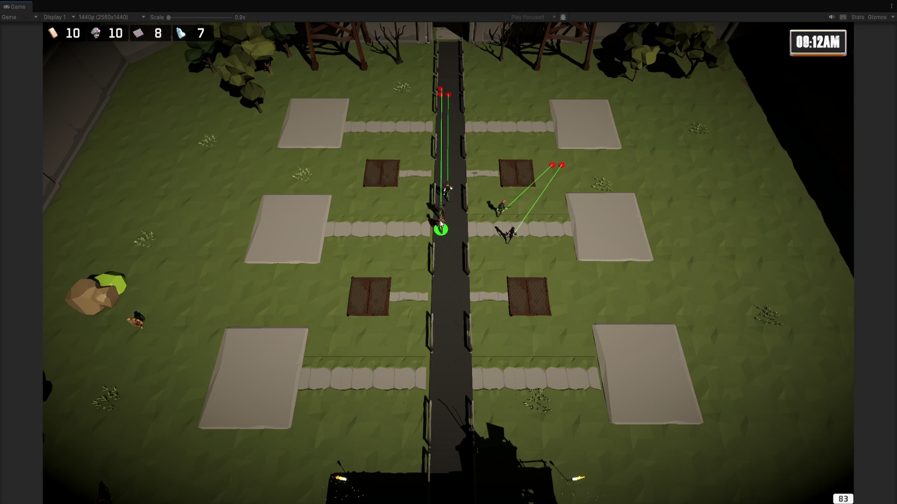
click(447, 185)
right_click(373, 89)
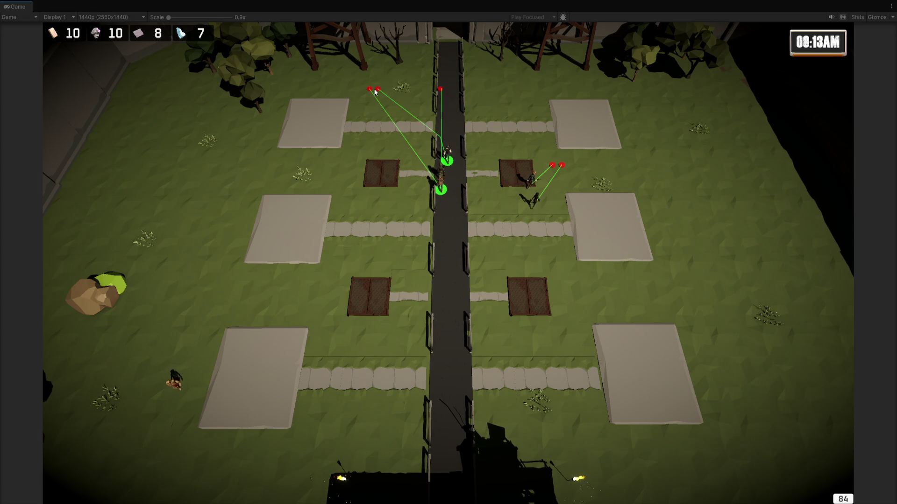
Step: Select all soldiers and order them out beyond the gate, then shift their destination up-left
scroll(down, 3)
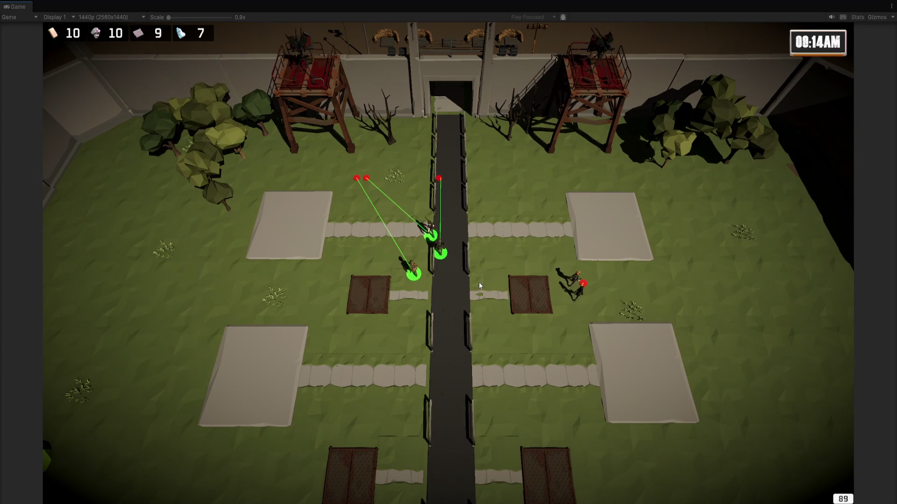
click(394, 204)
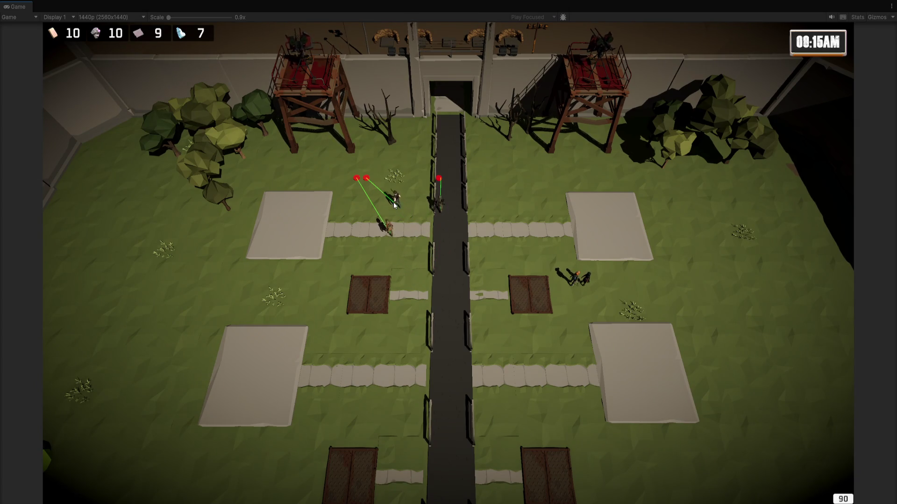
drag(327, 144, 616, 320)
scroll(up, 3)
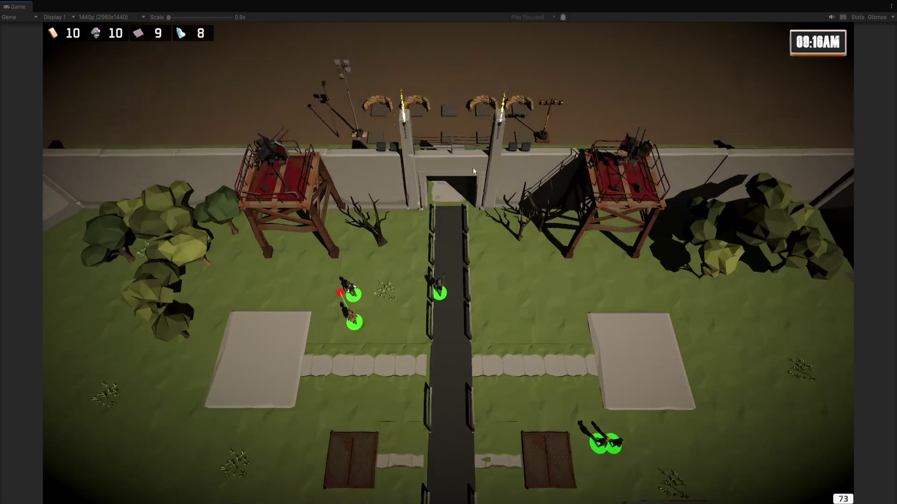
right_click(450, 86)
scroll(up, 3)
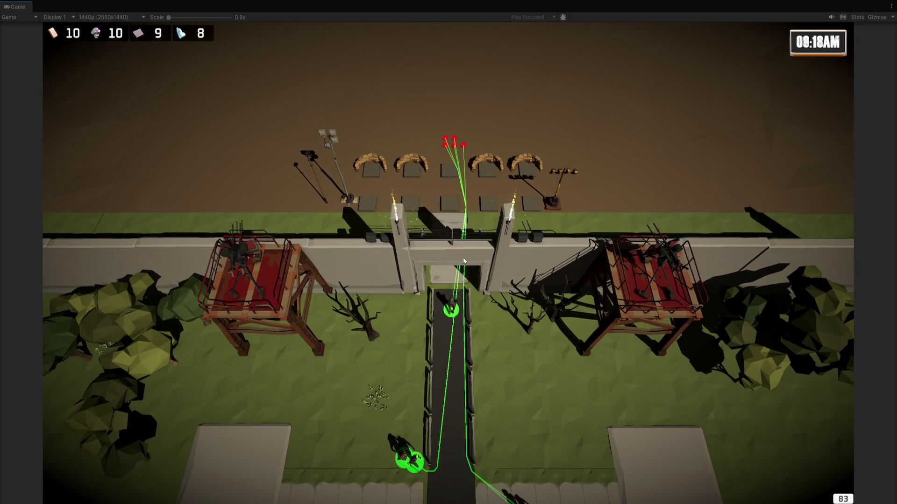
scroll(up, 3)
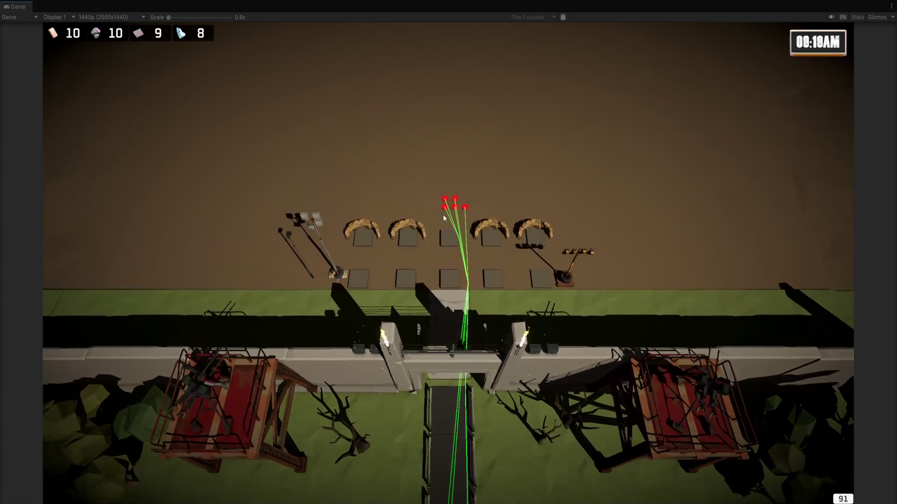
scroll(up, 3)
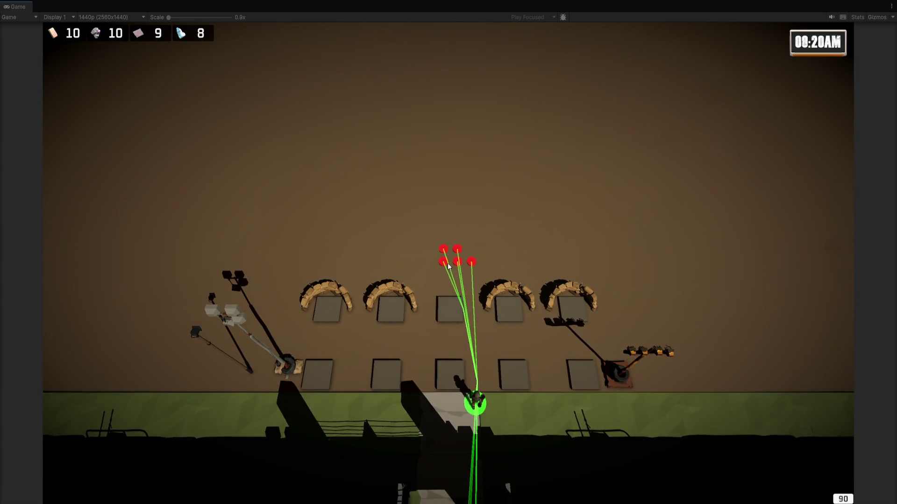
right_click(450, 257)
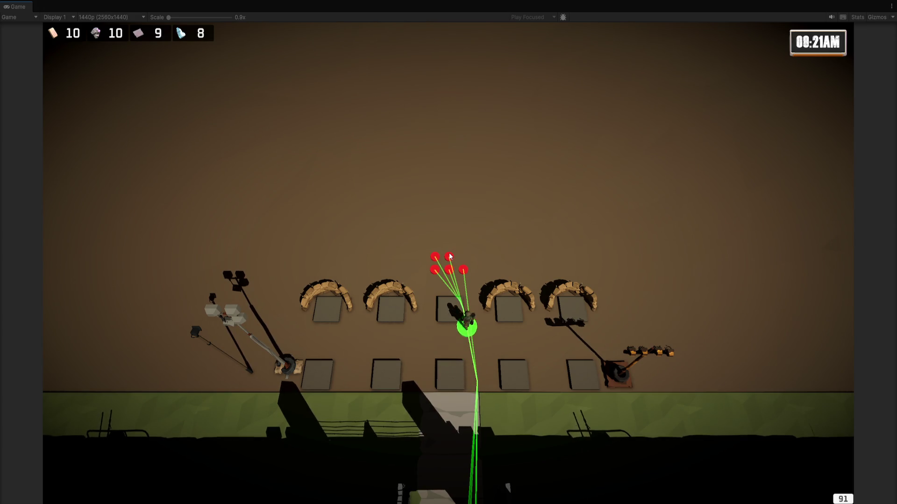
Step: Send the lone dark soldier right, redirect it further left, and start a project asset search
scroll(up, 3)
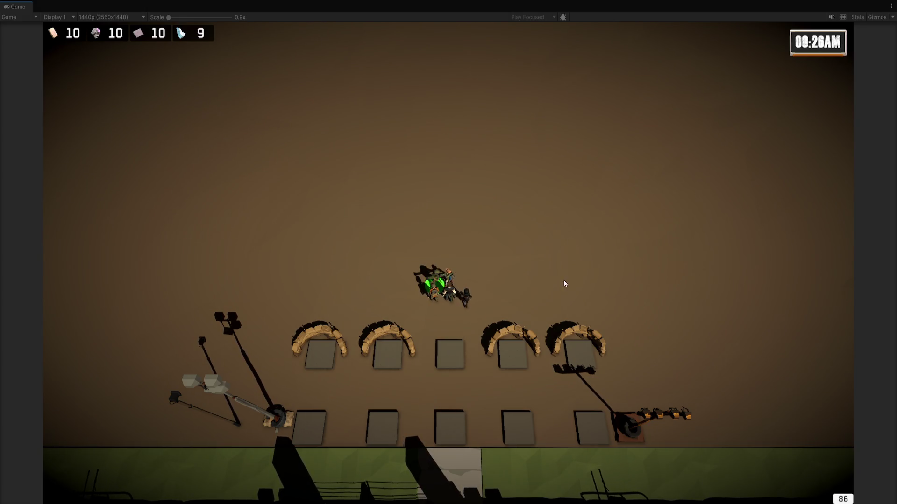
scroll(up, 3)
scroll(down, 3)
click(473, 274)
right_click(640, 280)
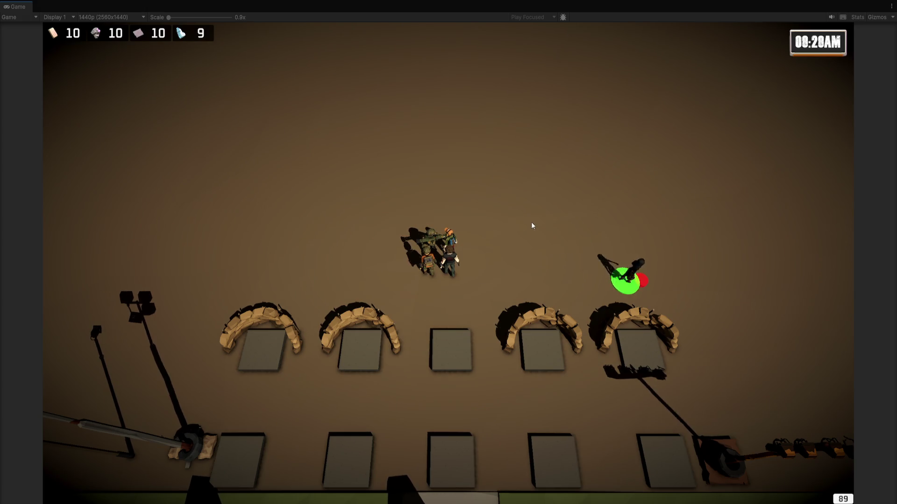
right_click(542, 260)
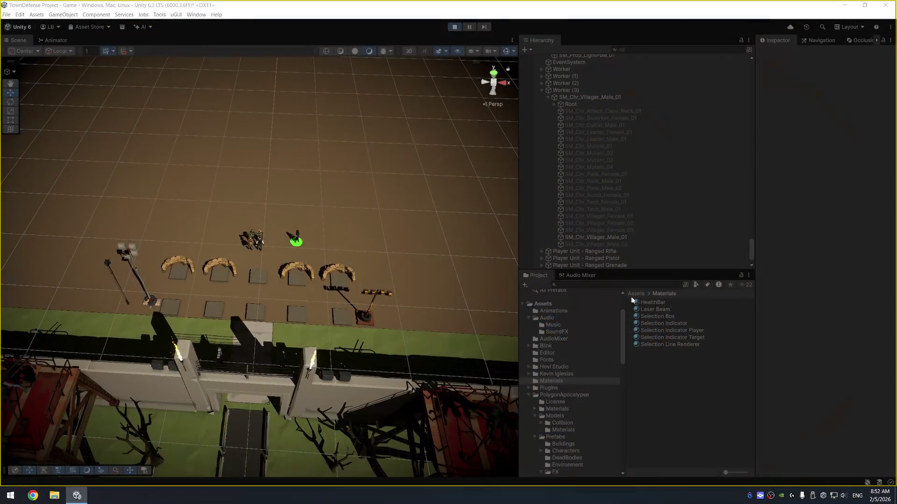
click(669, 286)
Step: Search the Project window for 'arrow' and preview FX_Arrow_01 and the FX_Direction_Arrows models
text(arrow)
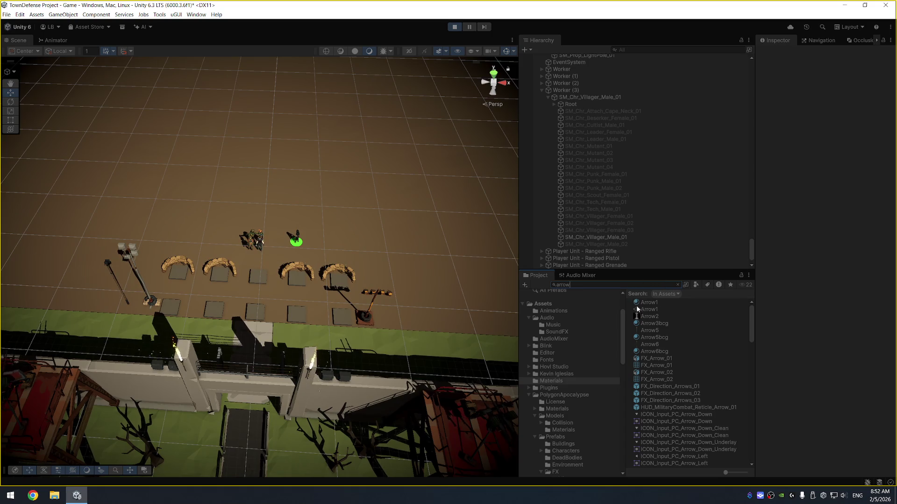
click(669, 357)
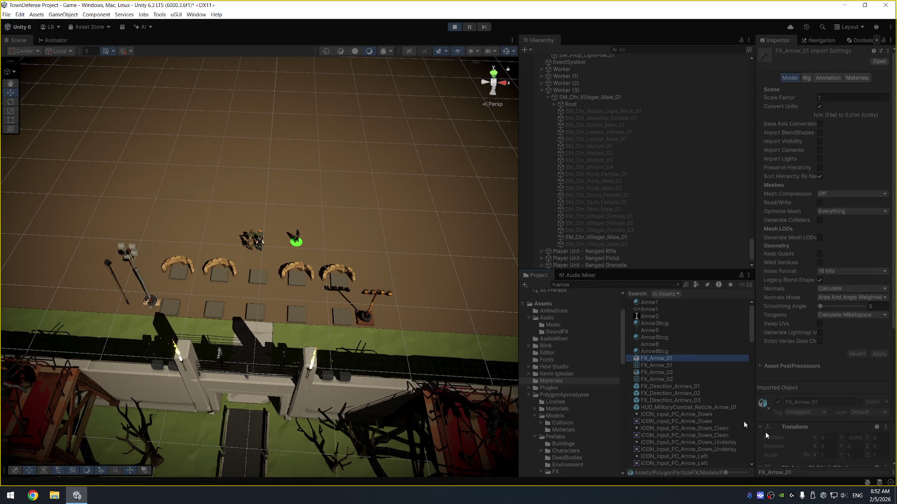
click(838, 473)
drag(828, 412, 777, 402)
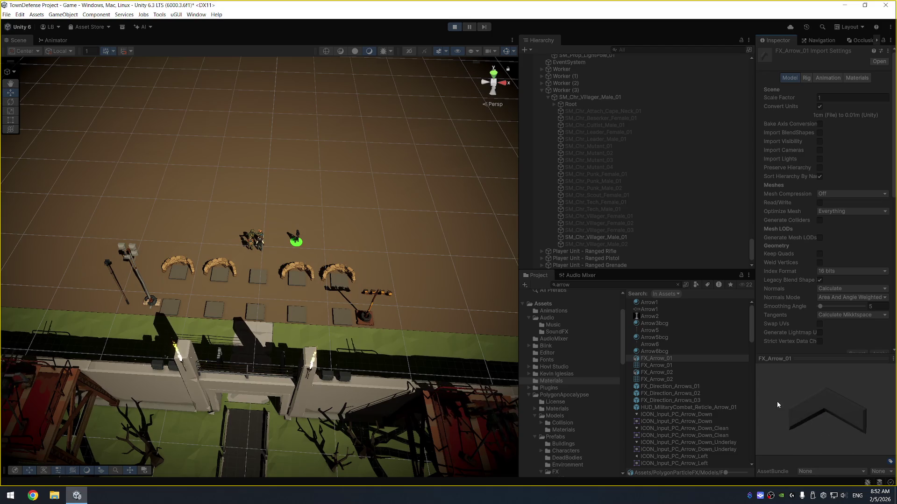
click(688, 374)
key(Down)
key(Down)
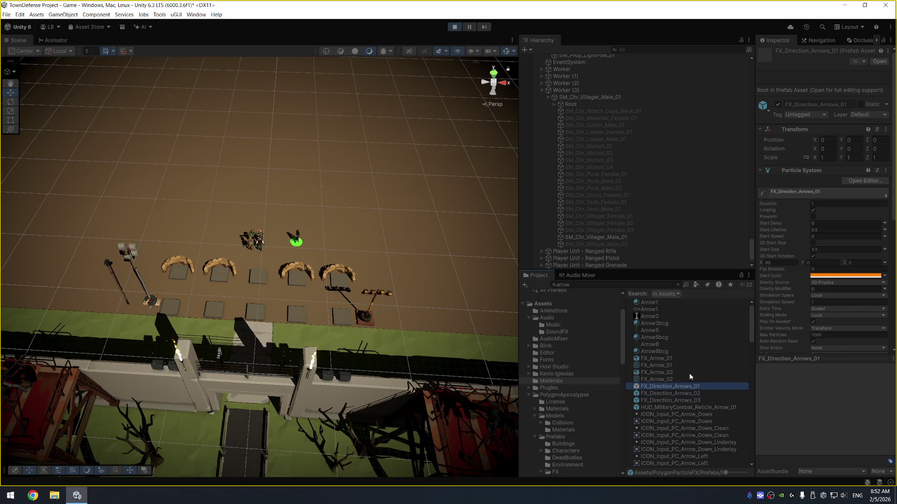
key(Down)
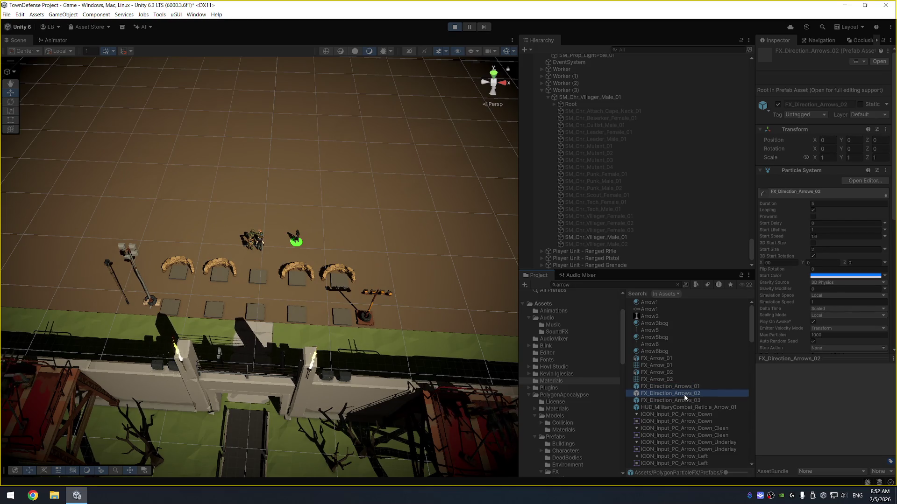
Step: Open the FX_Direction_Arrows_02, _03 and HUD_MilitaryCombat_Reticle_Arrow_01 prefabs, then stop play mode
double_click(684, 394)
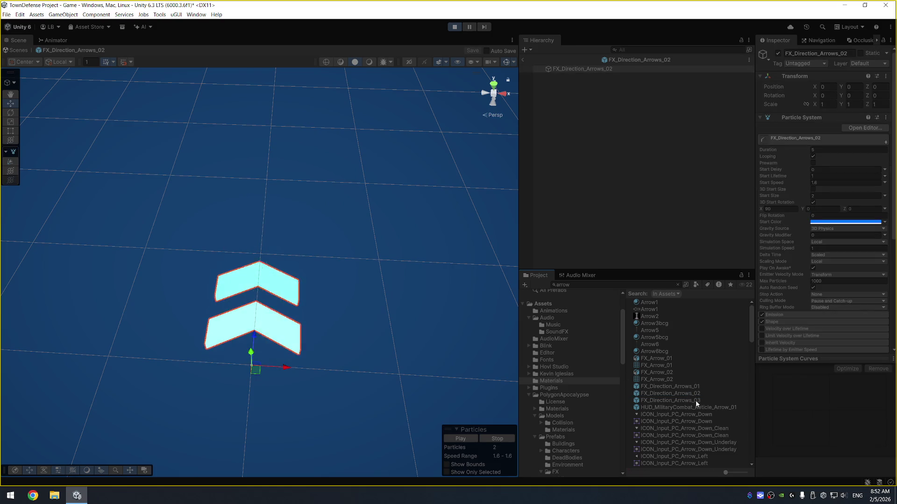
double_click(695, 401)
click(701, 408)
double_click(701, 409)
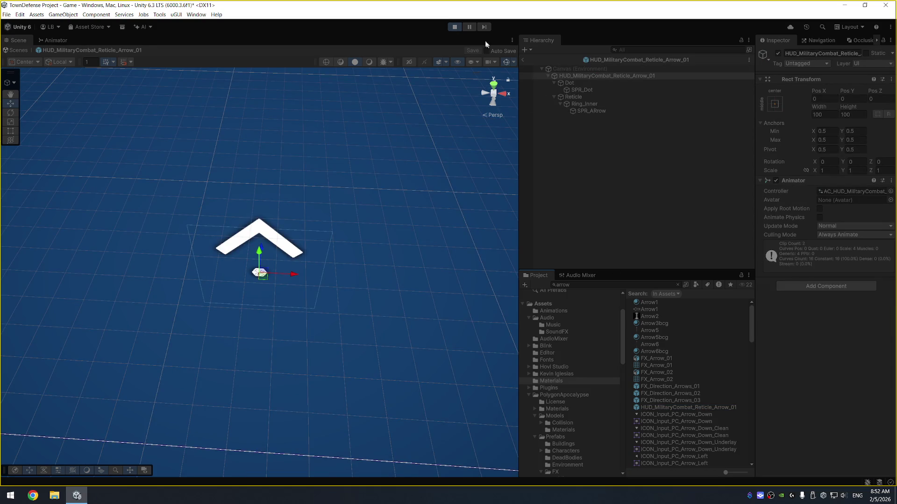
click(454, 27)
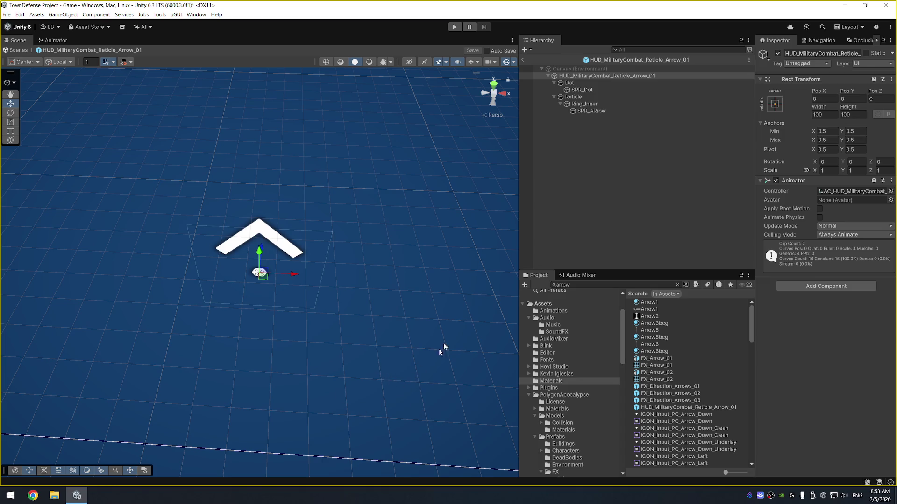
scroll(down, 3)
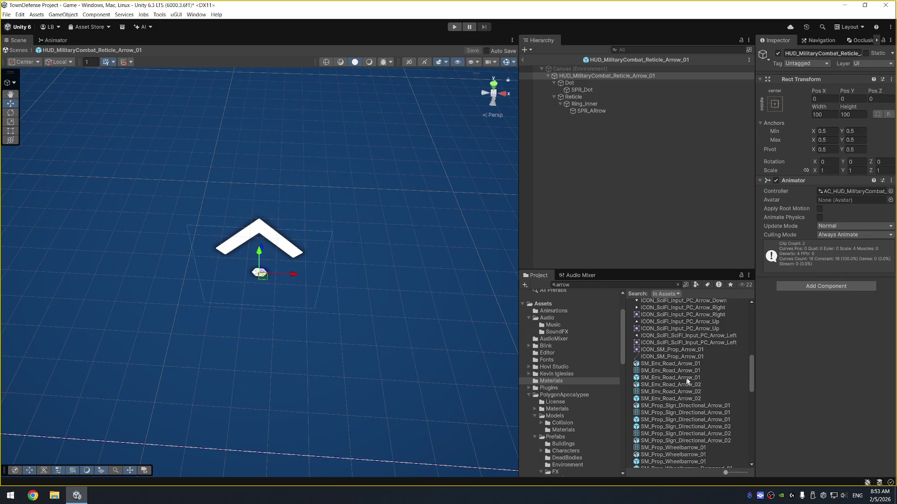
Step: Preview the road-arrow, directional-sign, wheelbarrow and SM_Wep_Arrow_01 prefabs in the arrow results
click(686, 380)
click(667, 400)
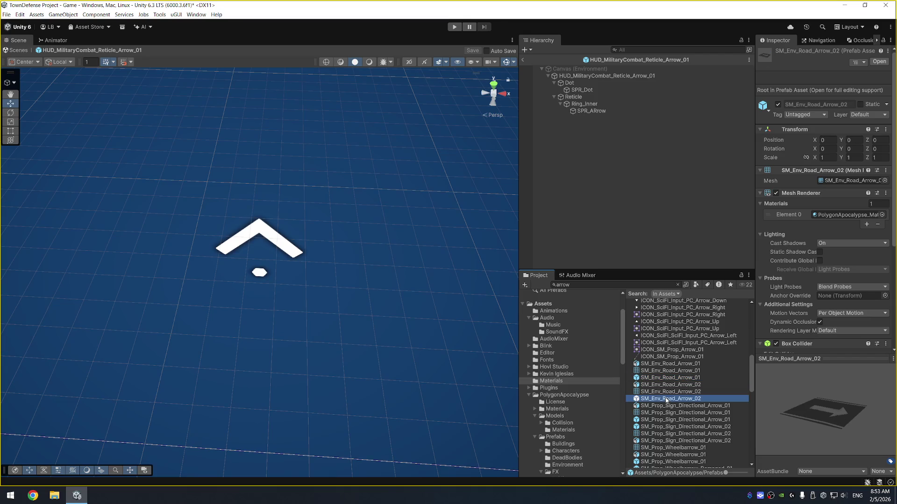
click(671, 427)
click(676, 420)
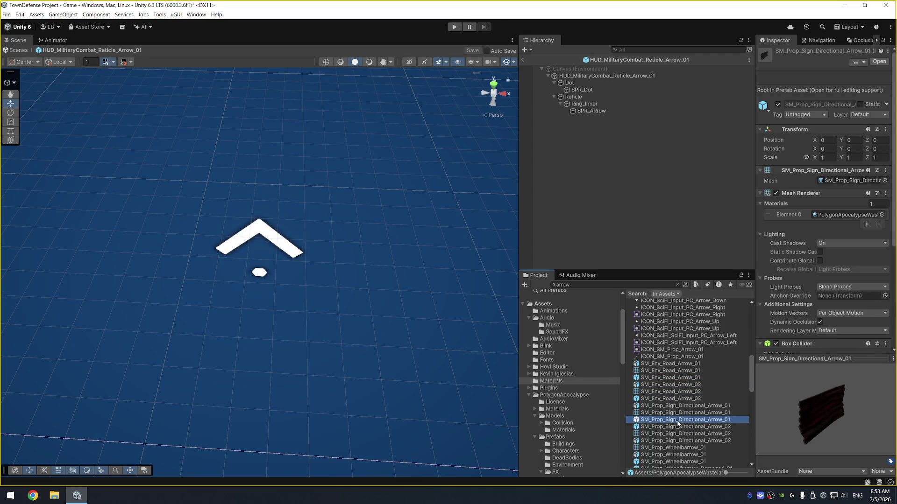
scroll(down, 3)
click(693, 409)
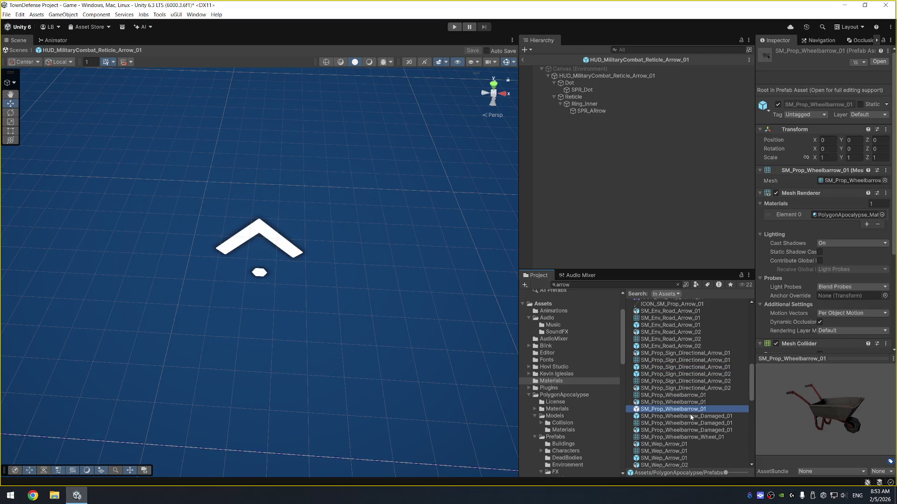
click(686, 458)
scroll(down, 3)
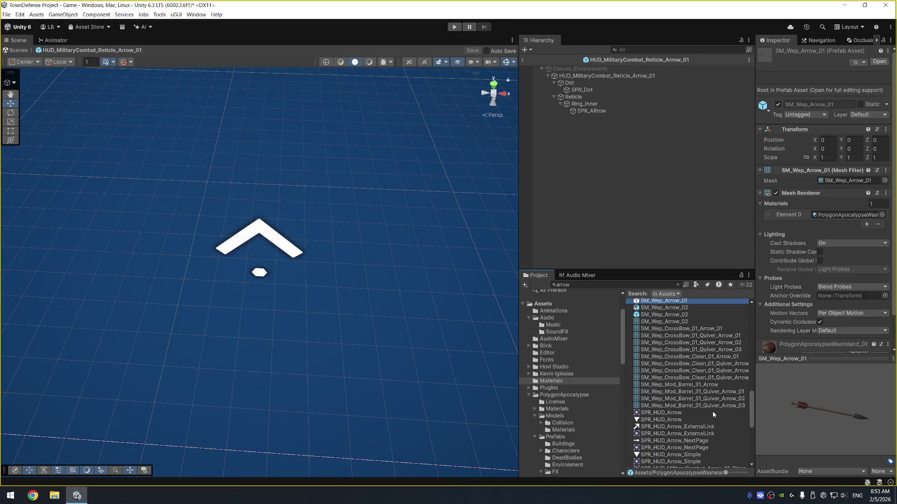
scroll(down, 3)
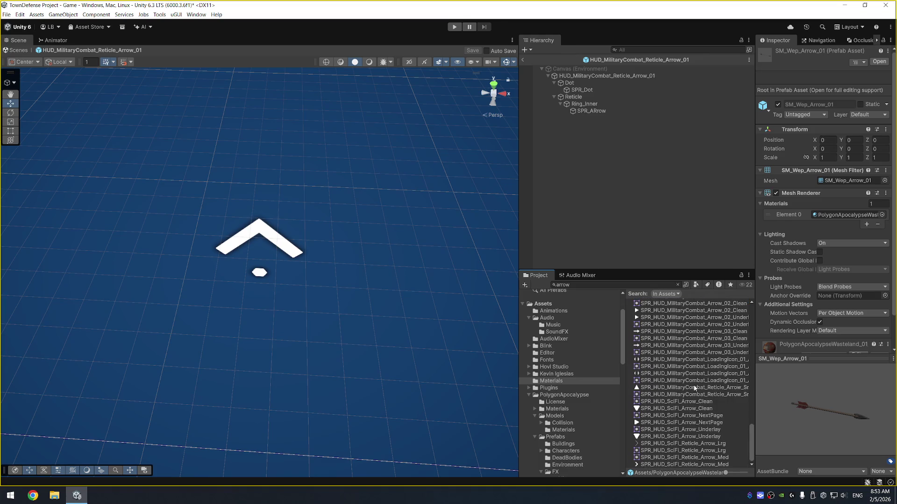
scroll(up, 3)
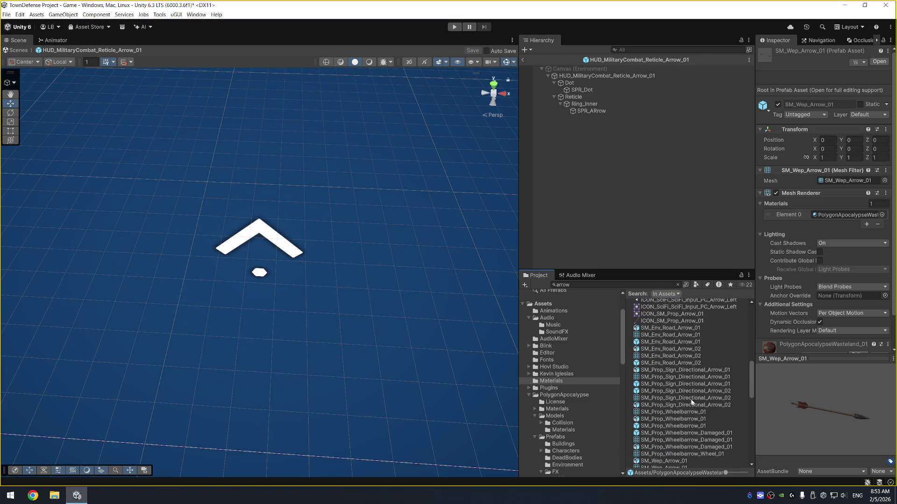
Step: Search for 'indicator', inspect Target Movement Indicator and open its TargetIndicatorScript
click(626, 286)
text(indicator)
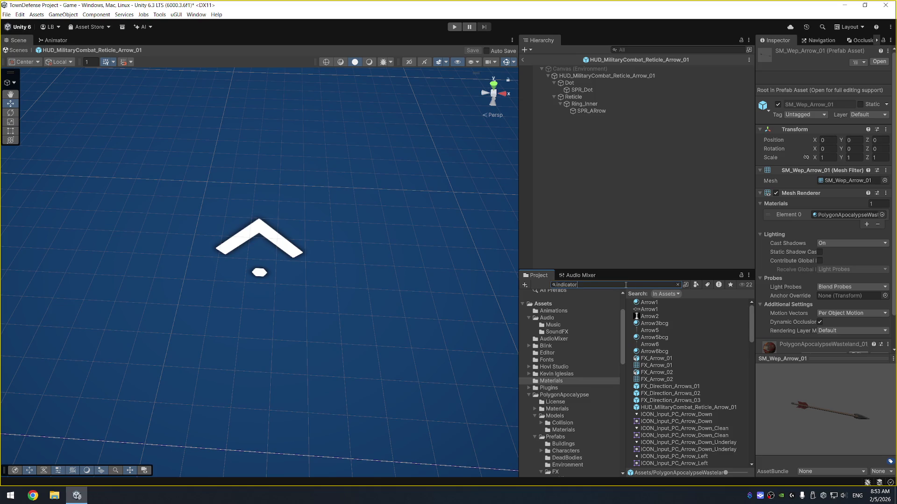
click(678, 345)
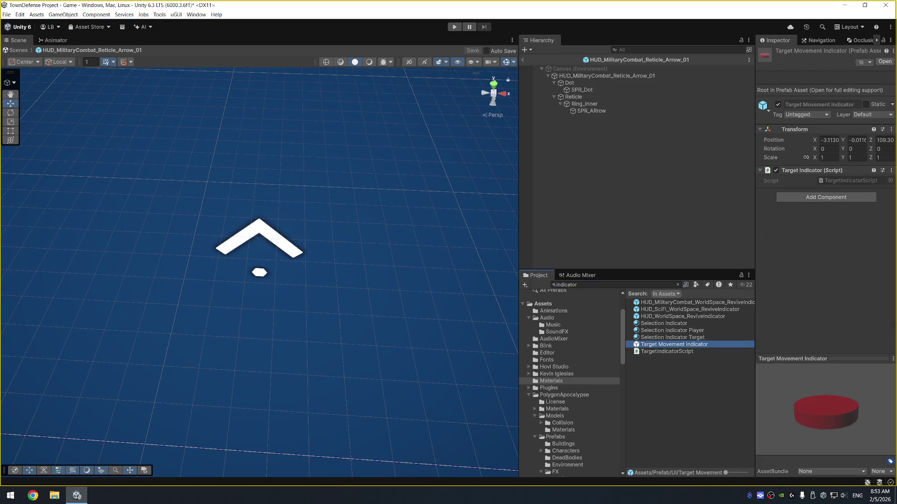
click(257, 405)
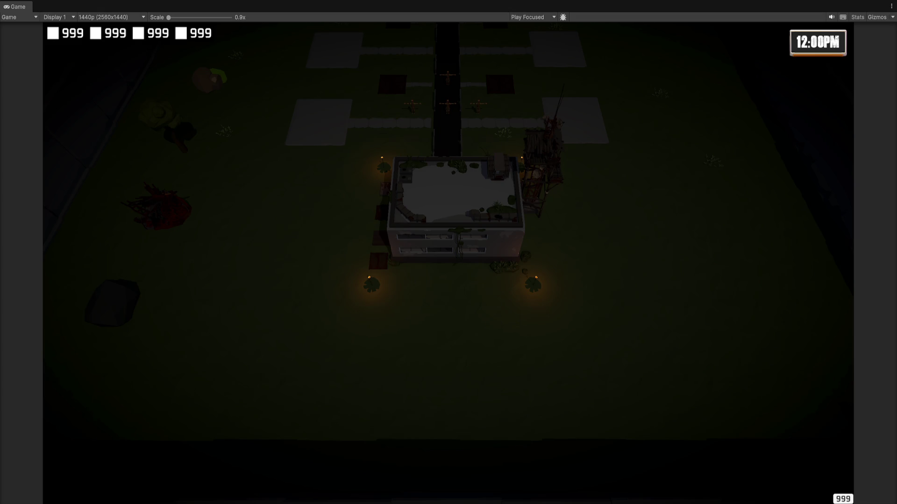
Step: Open the Package Manager on My Assets via Window > Package Management
click(196, 15)
mouse_move(248, 141)
click(329, 150)
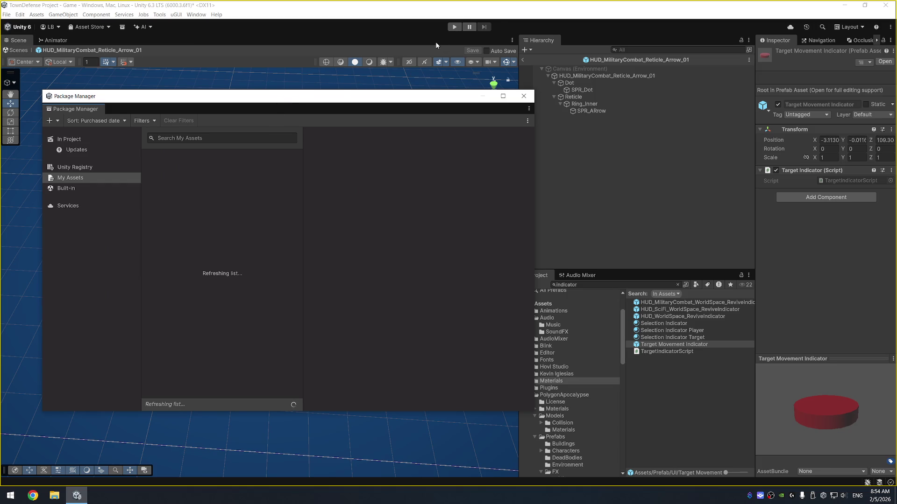
Step: Search the Asset Store for 'movement indicator'
click(196, 15)
mouse_move(216, 14)
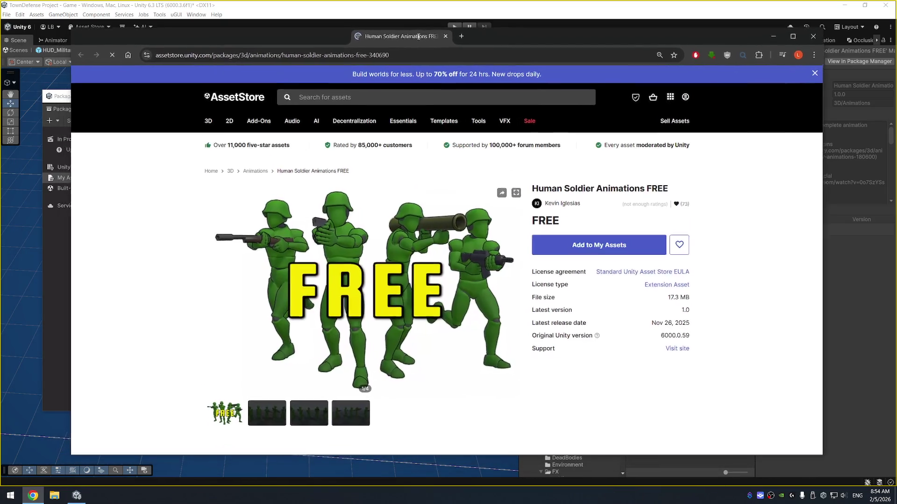
click(377, 97)
text(movement)
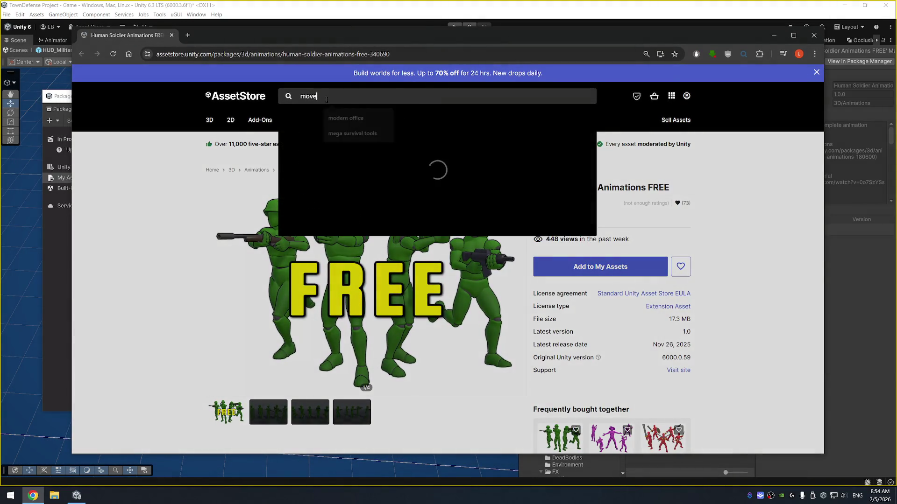
text( indicator)
key(Return)
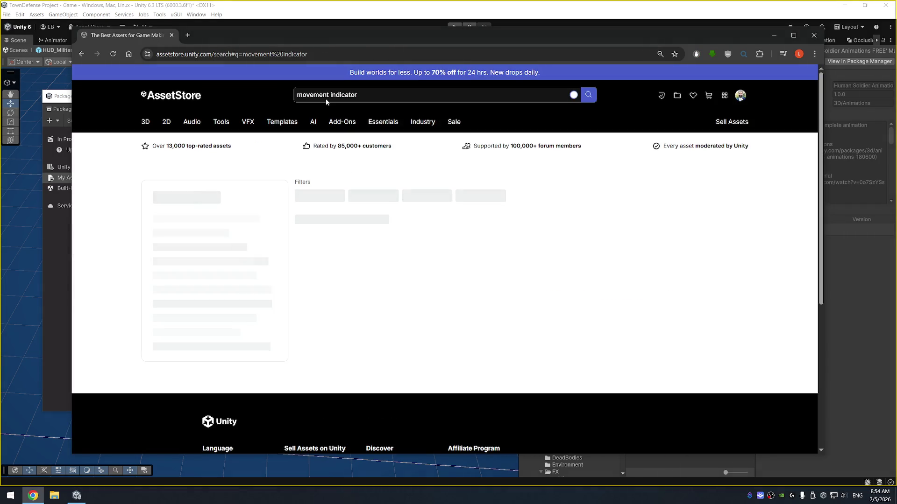
Step: Open Procedural Spell Indicators VFX from the results in a new tab
scroll(down, 3)
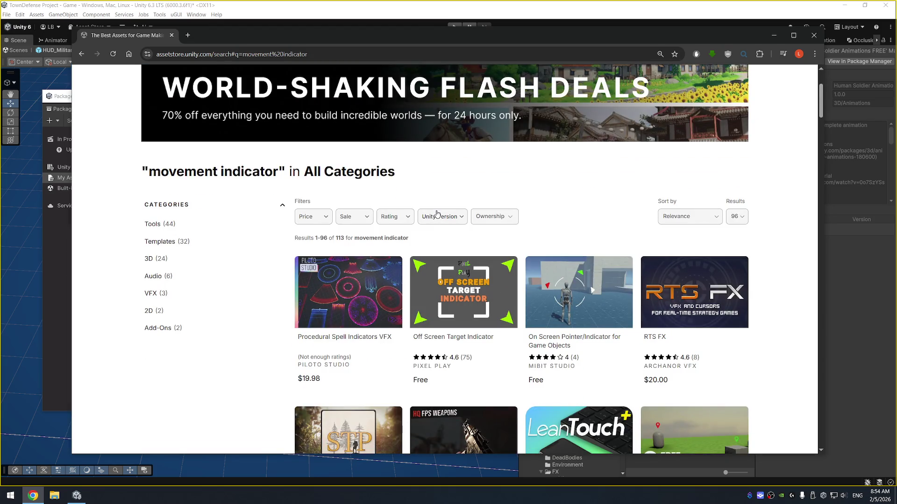
scroll(down, 3)
scroll(down, 3)
right_click(348, 144)
click(485, 148)
Step: Scroll through the remaining movement indicator results and return to the search box
scroll(down, 3)
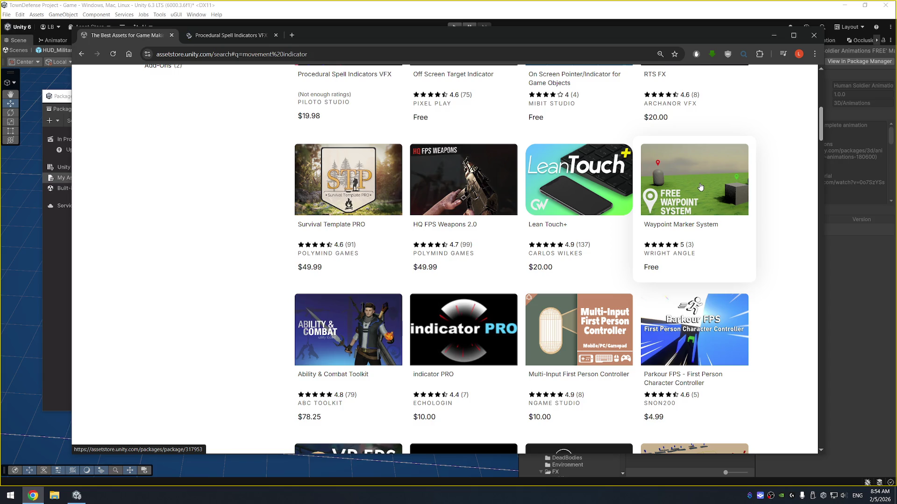
scroll(down, 3)
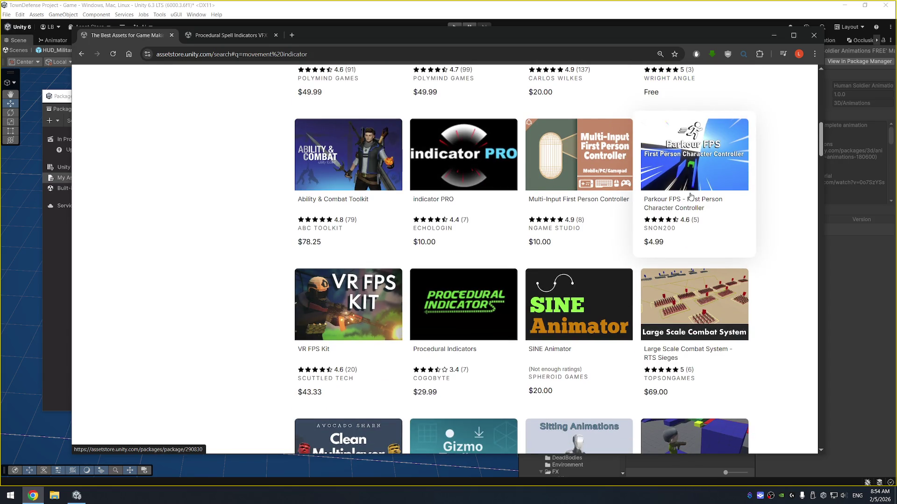
scroll(down, 3)
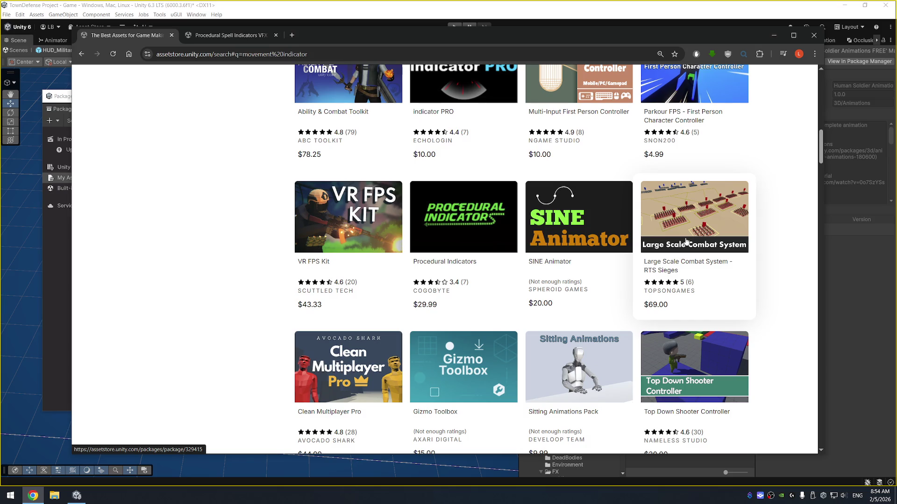
scroll(down, 3)
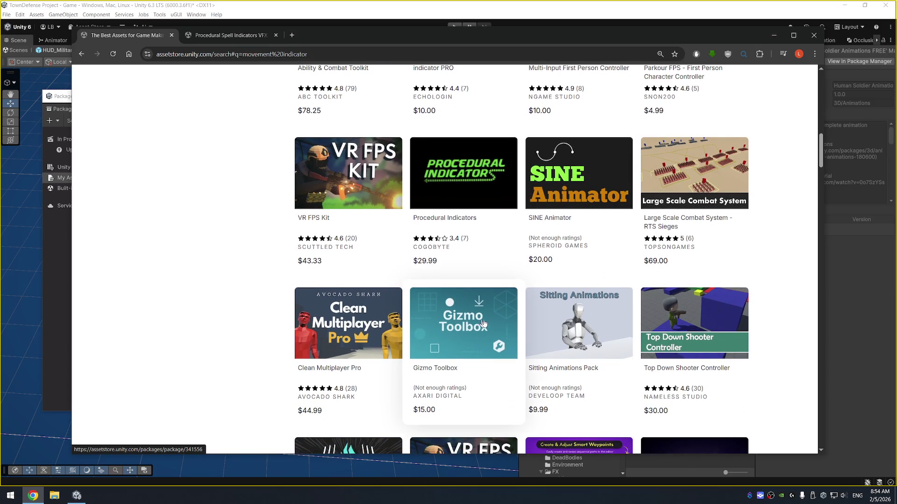
scroll(down, 3)
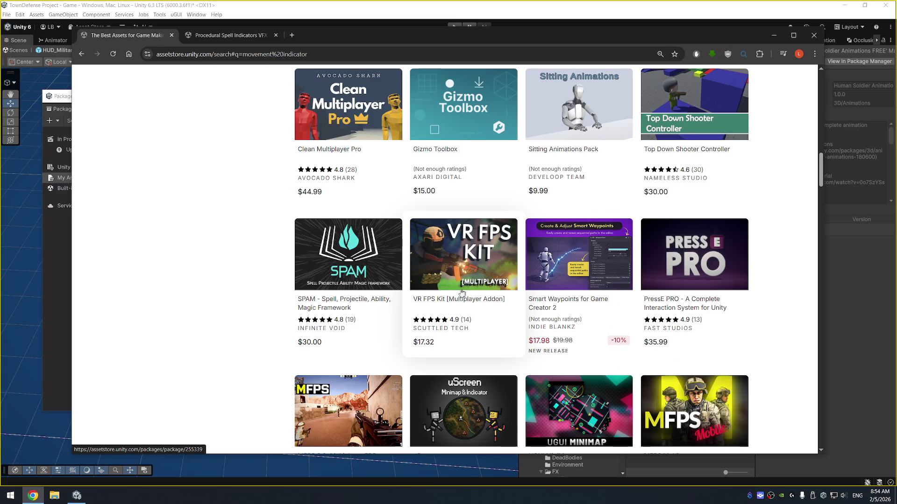
scroll(down, 3)
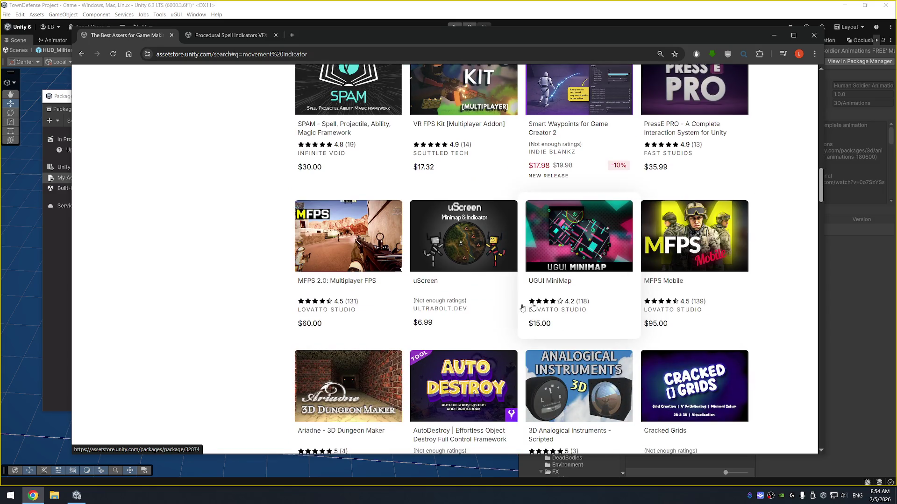
scroll(down, 3)
scroll(down, 3)
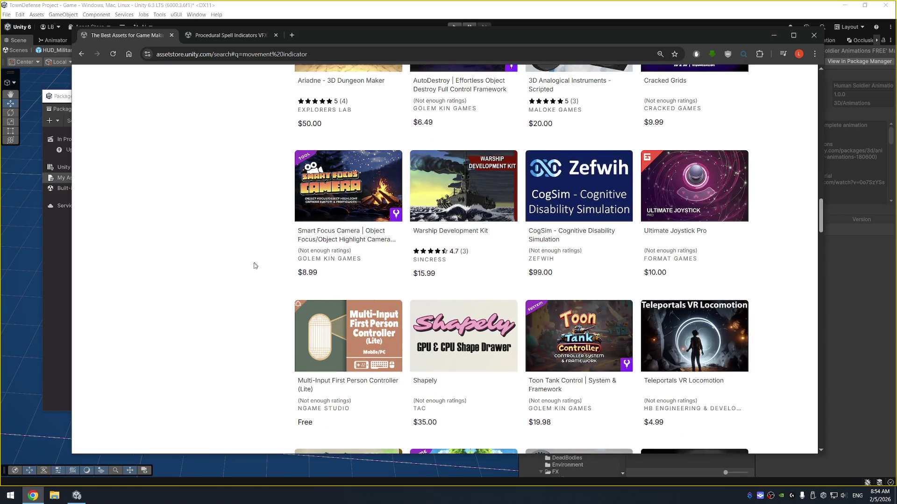
scroll(down, 3)
scroll(up, 3)
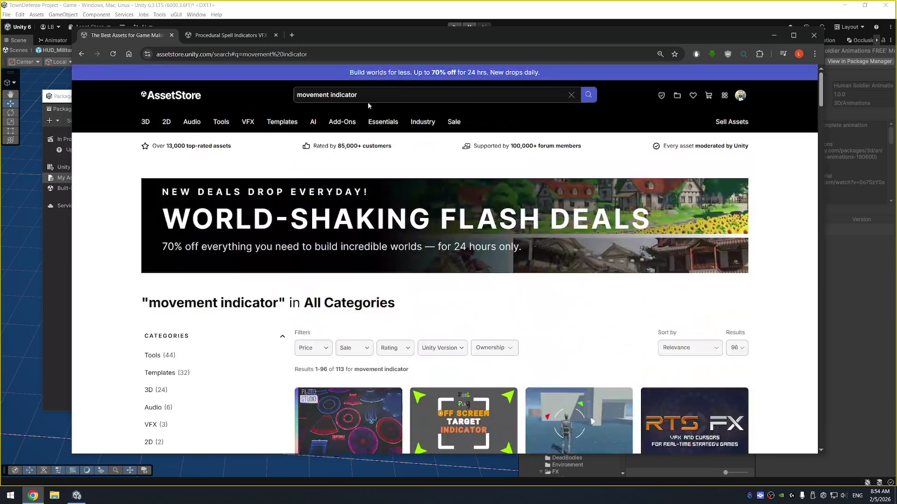
click(372, 96)
Step: Search the Asset Store for '3d arrow' and browse the results
text(3d arrow)
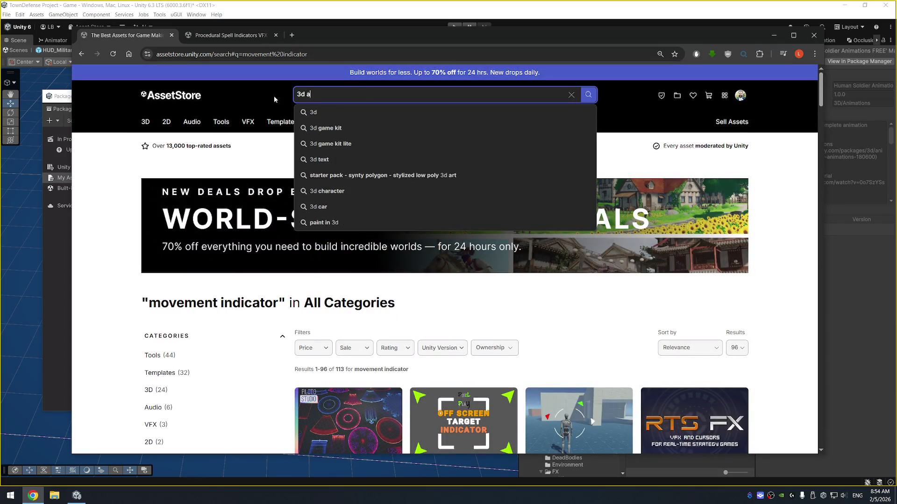
key(Return)
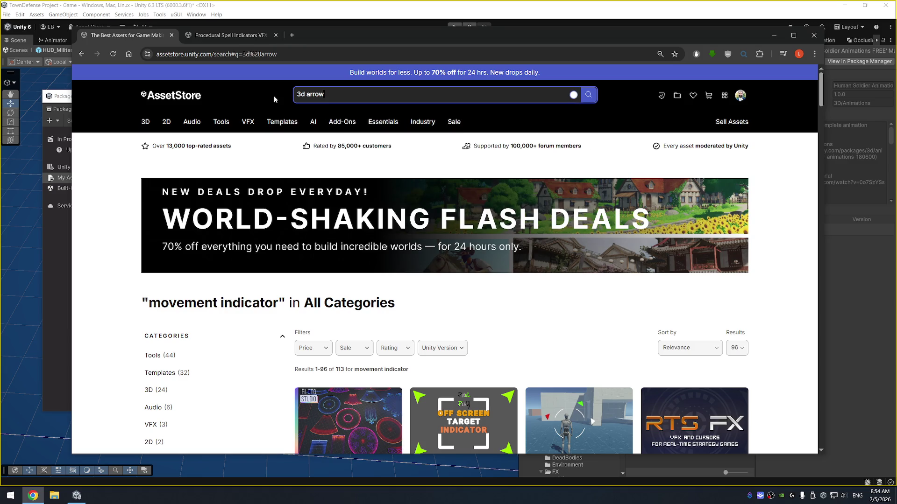
scroll(down, 3)
scroll(down, 3)
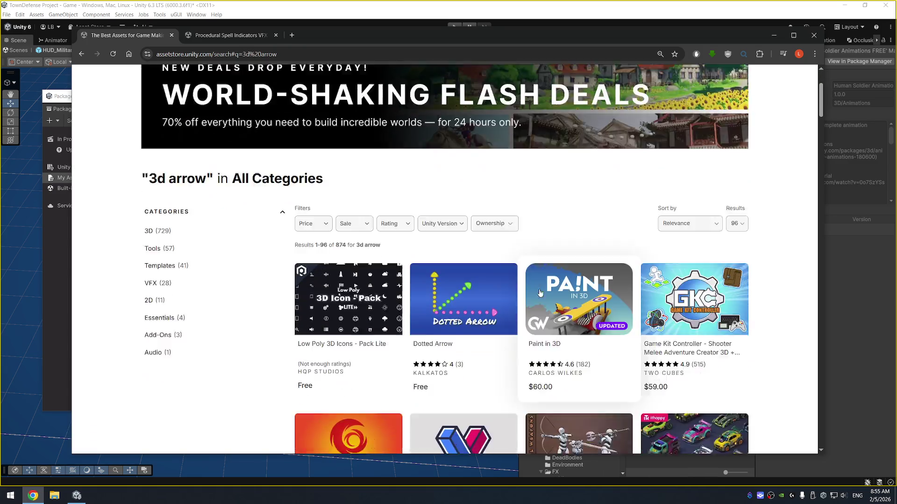
scroll(down, 3)
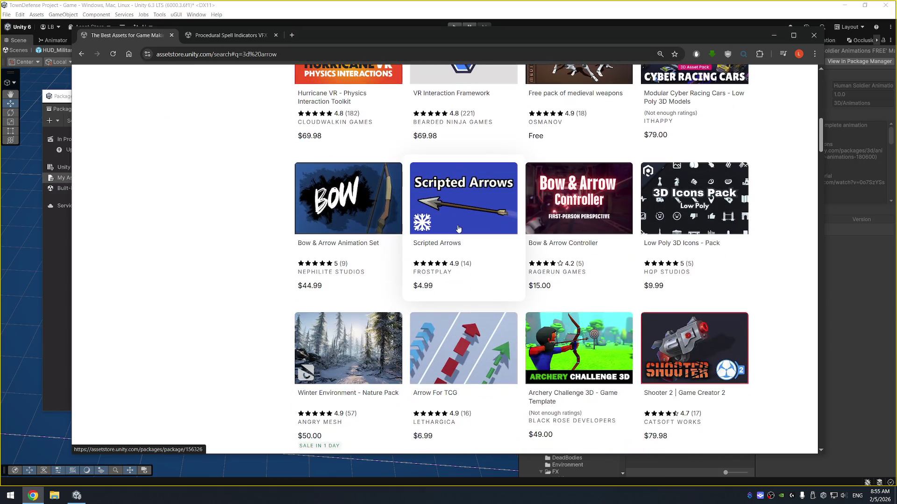
scroll(up, 3)
scroll(down, 3)
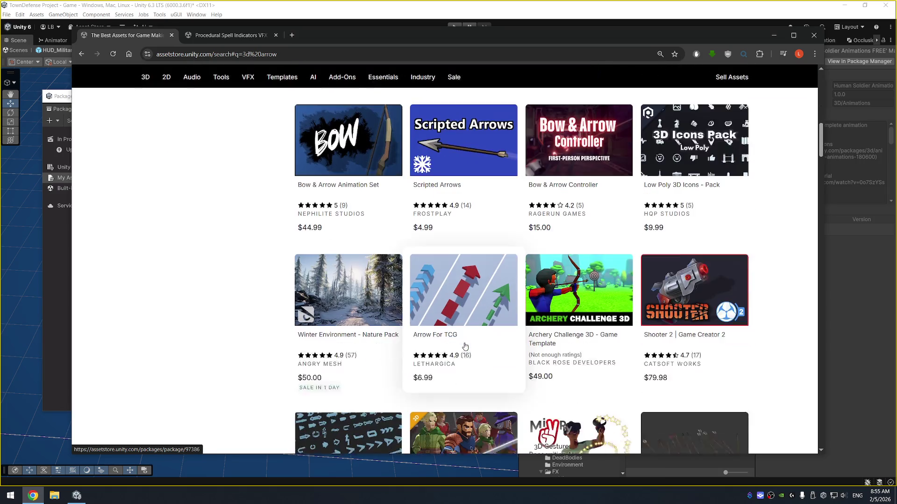
scroll(down, 3)
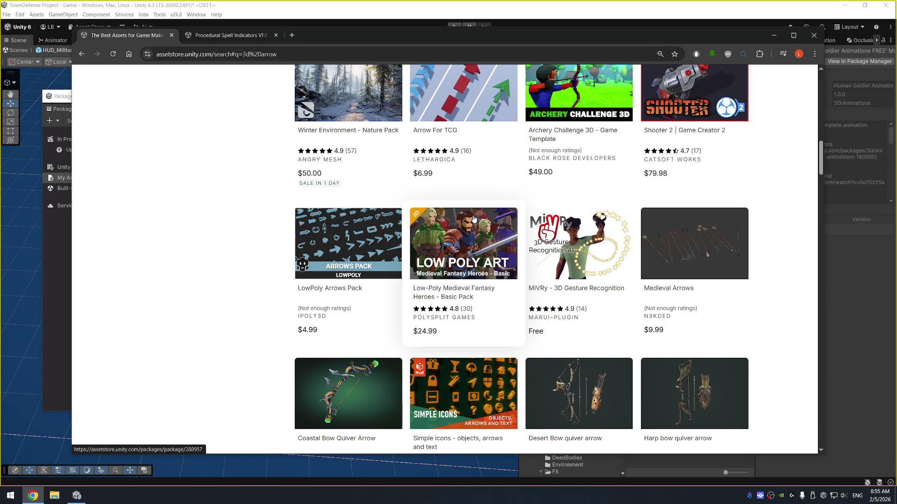
scroll(up, 3)
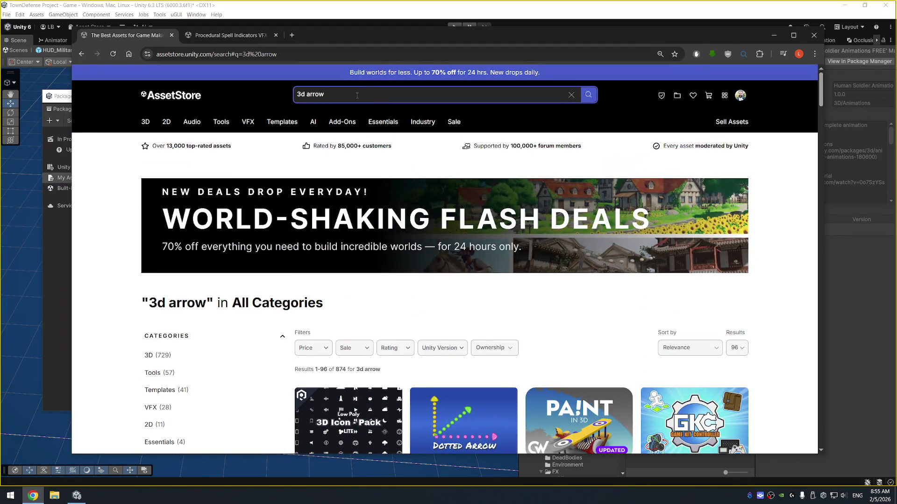
Step: Refine the search to '3d arrow indicator' and open Aim indicators in a new tab
click(357, 95)
text(r)
key(Return)
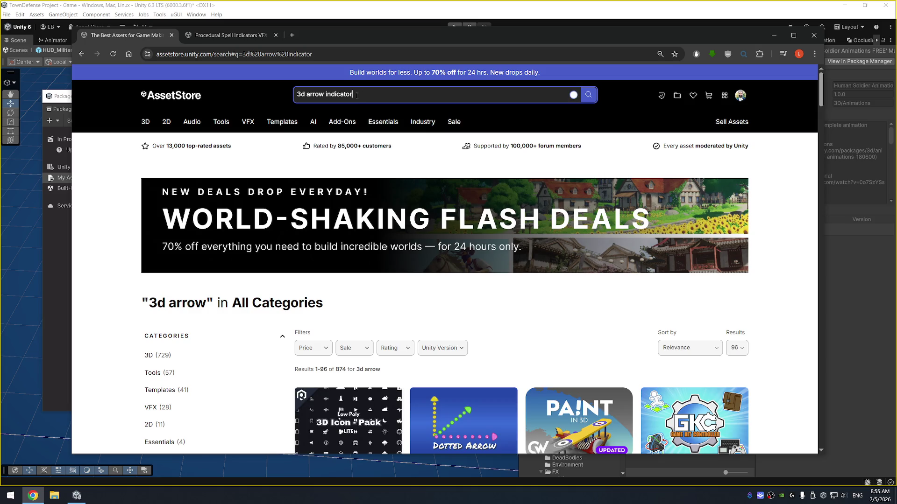
scroll(down, 3)
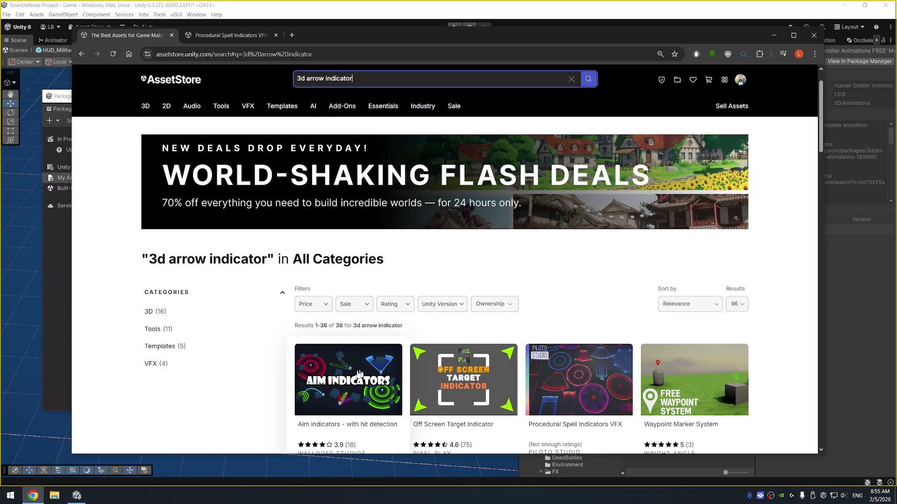
right_click(357, 358)
click(456, 237)
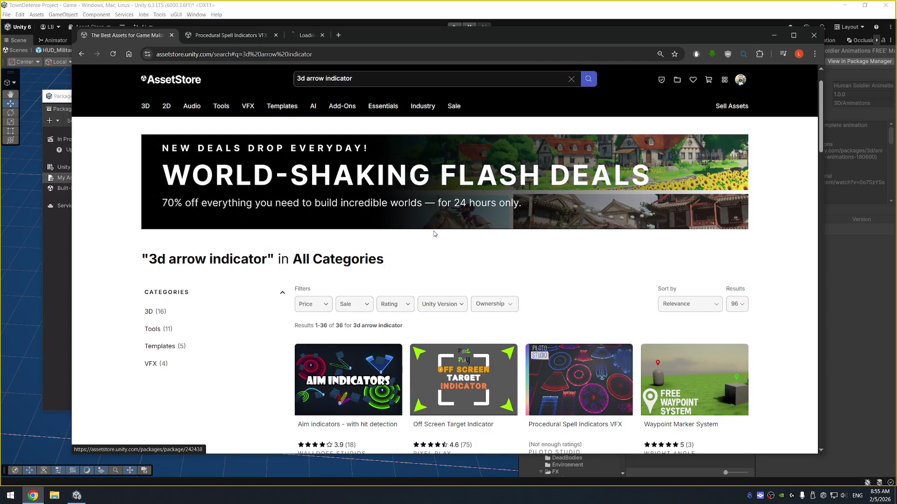
scroll(down, 3)
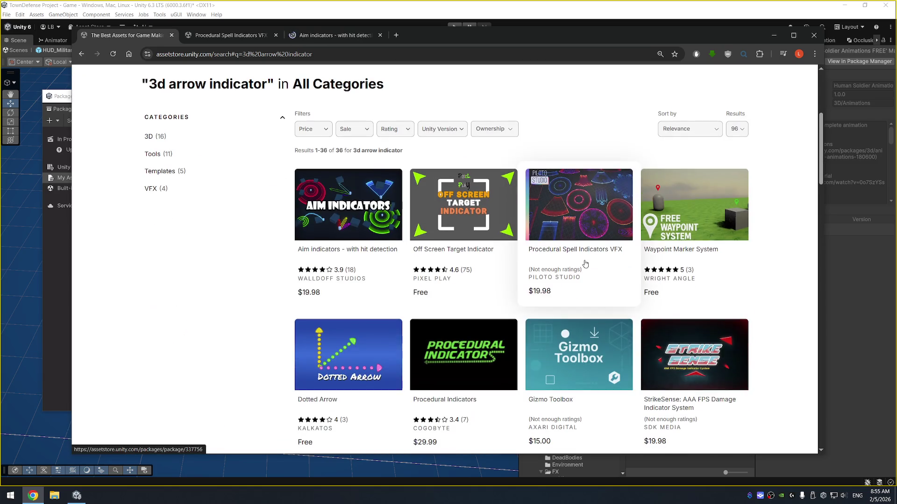
scroll(down, 3)
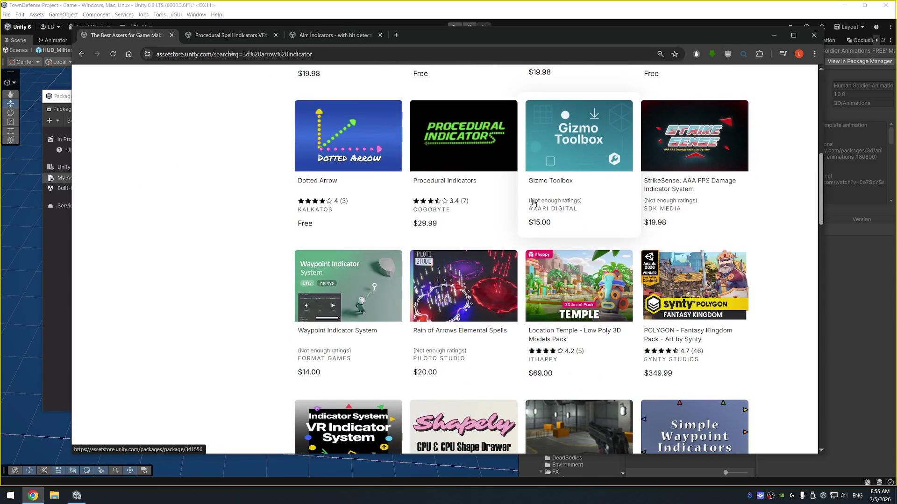
scroll(down, 3)
scroll(down, 3)
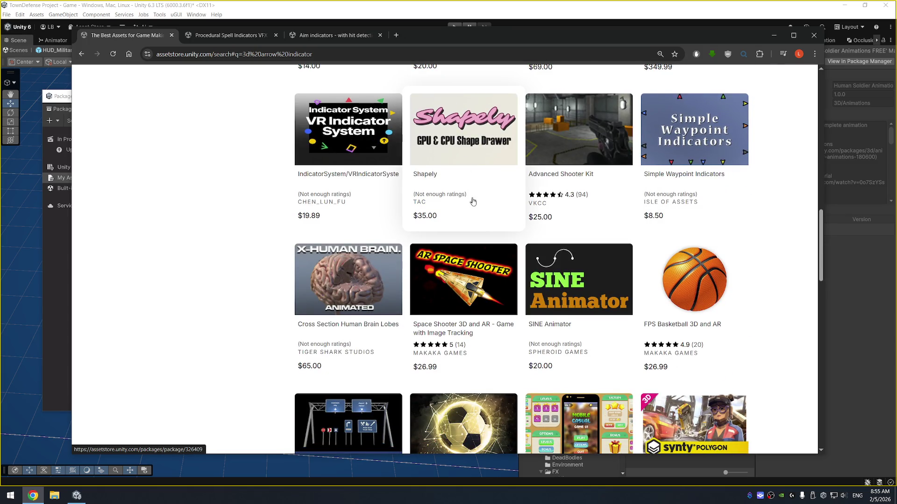
Step: On the Procedural Spell Indicators VFX page, view the third through sixth gallery images
scroll(down, 3)
click(231, 36)
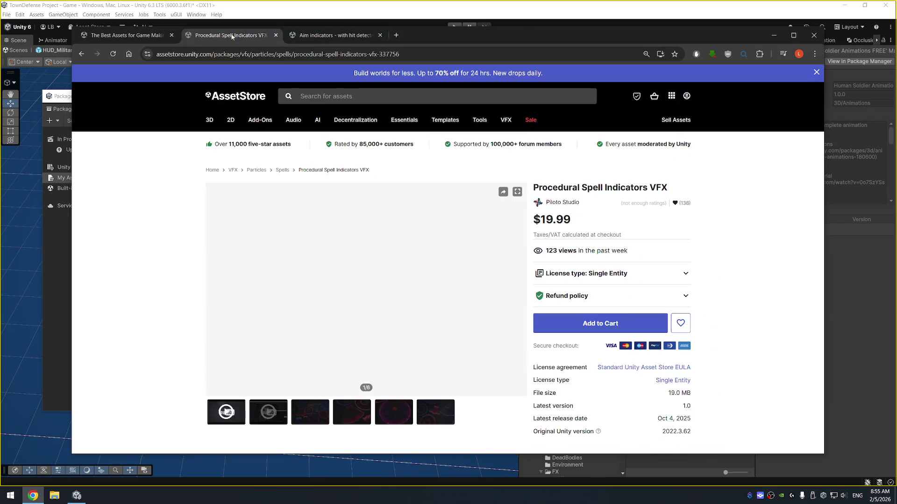
scroll(down, 3)
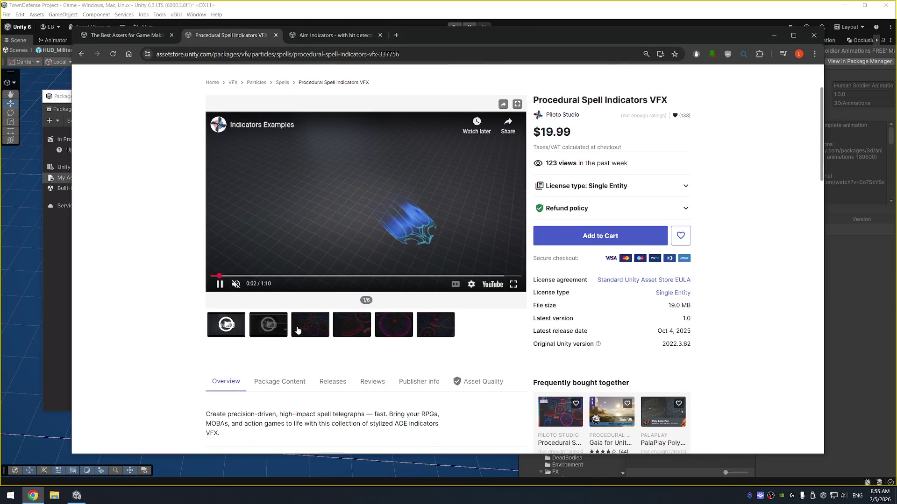
click(308, 327)
click(354, 326)
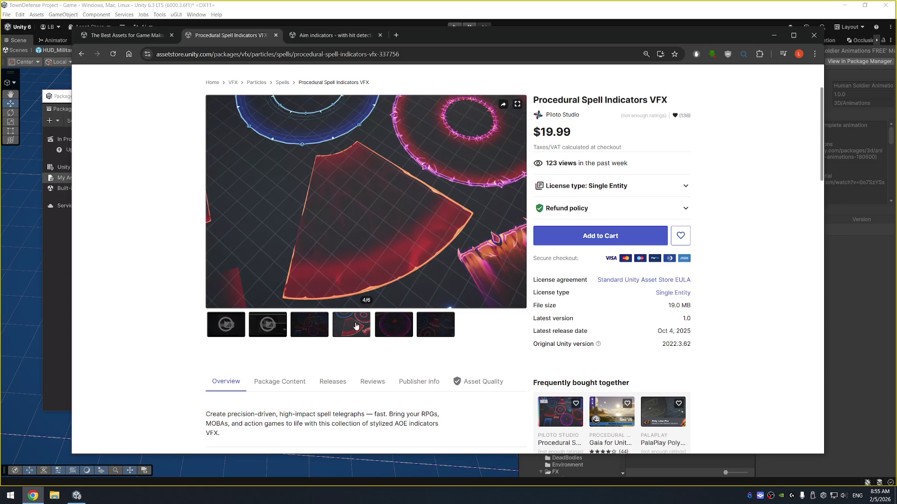
click(397, 329)
click(448, 328)
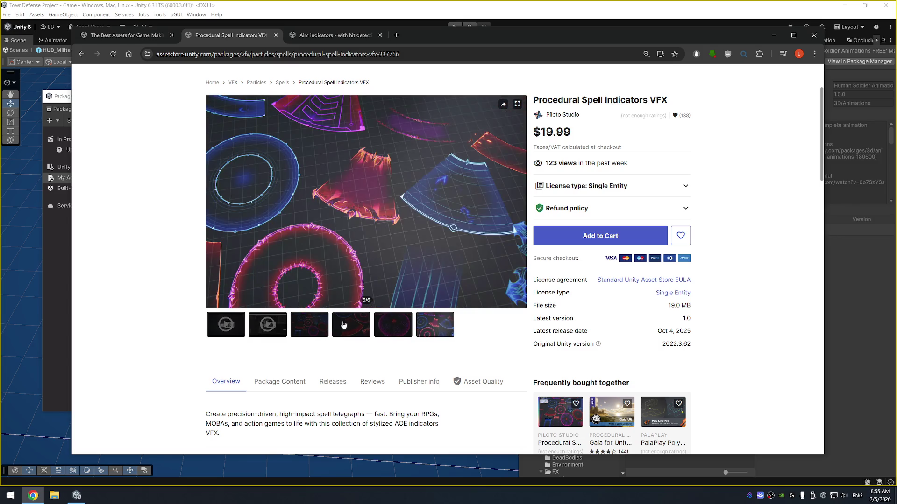
click(352, 326)
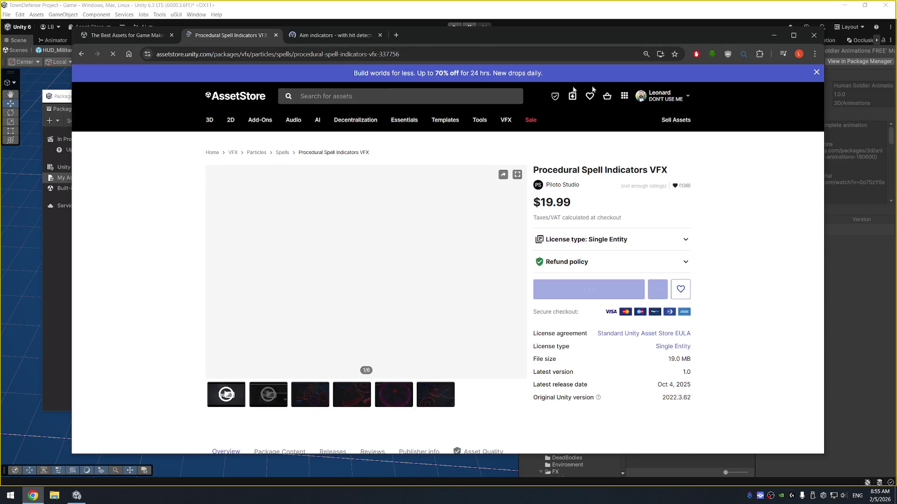
Step: Save Procedural Spell Indicators VFX to the Favorites list and close its tab
click(661, 96)
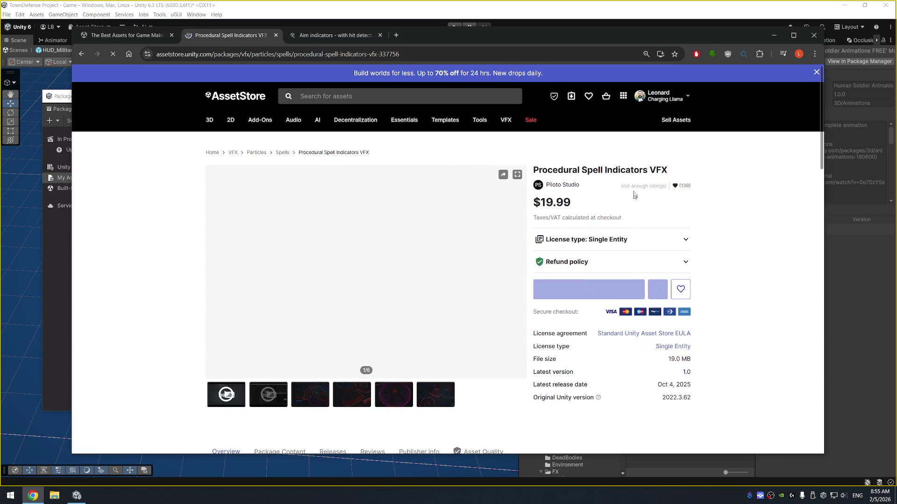
click(680, 323)
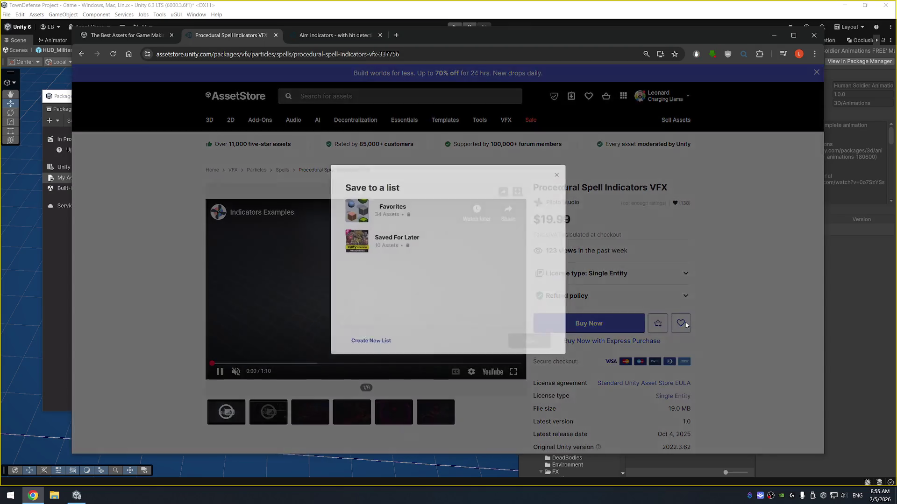
click(386, 217)
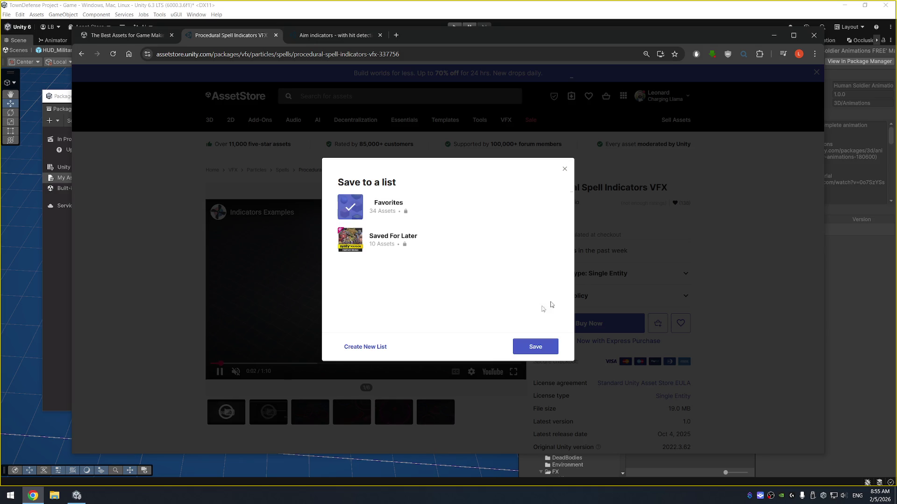
click(535, 347)
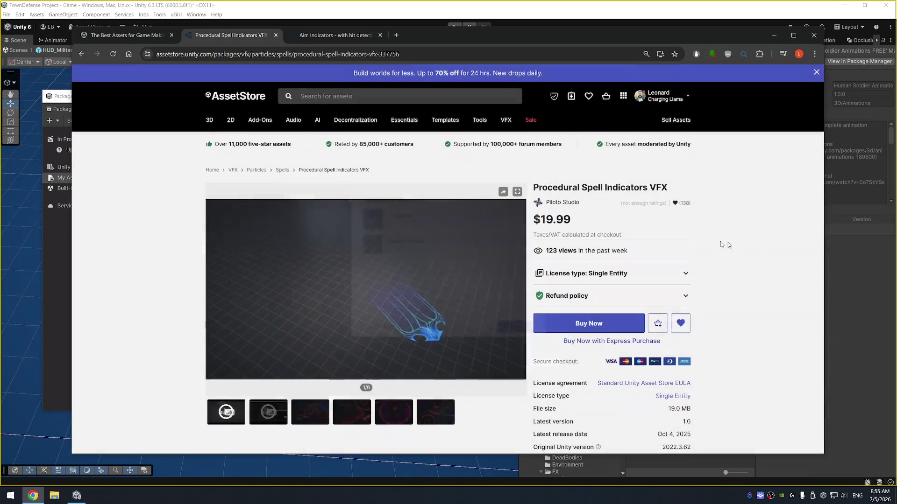
click(275, 36)
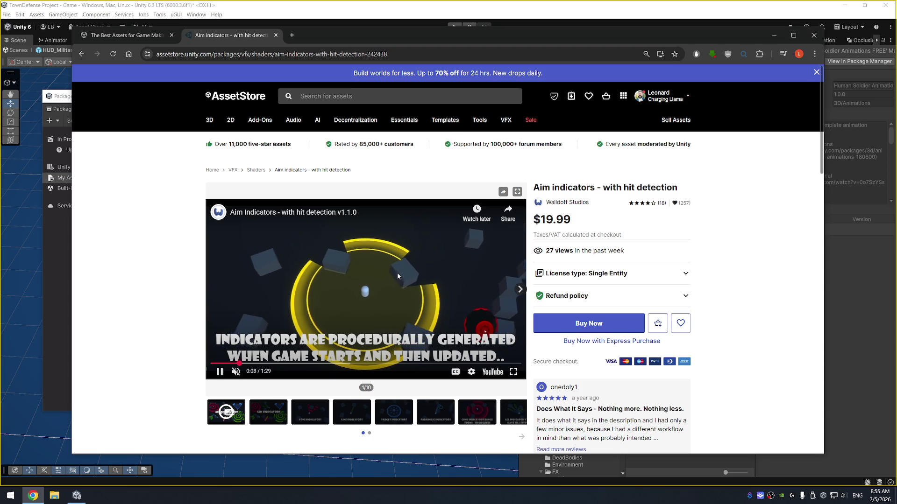
Step: View the Aim indicators Line, Target, Parabolic and Cone Range previews, then close the tab
scroll(down, 3)
click(352, 237)
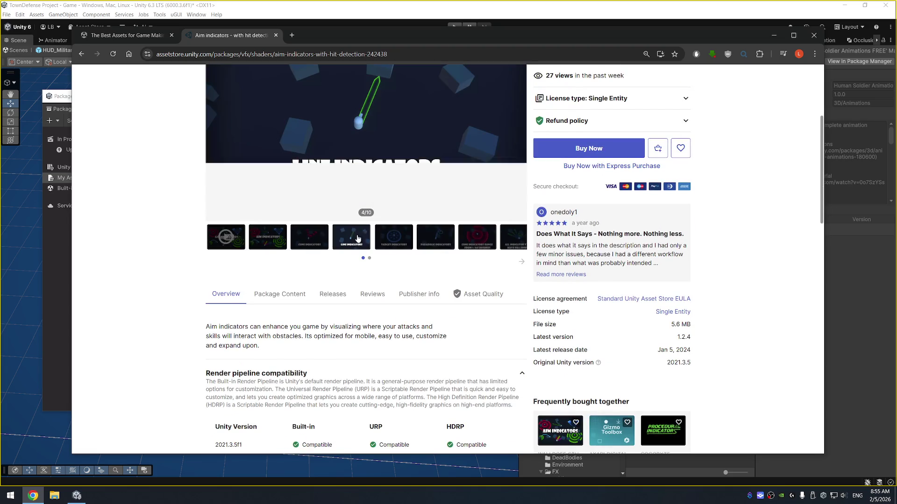
click(401, 239)
click(440, 239)
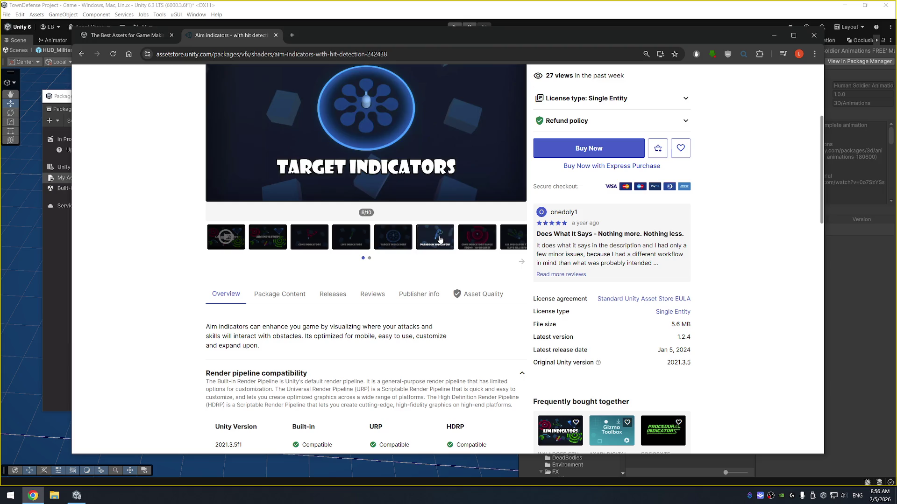
scroll(up, 3)
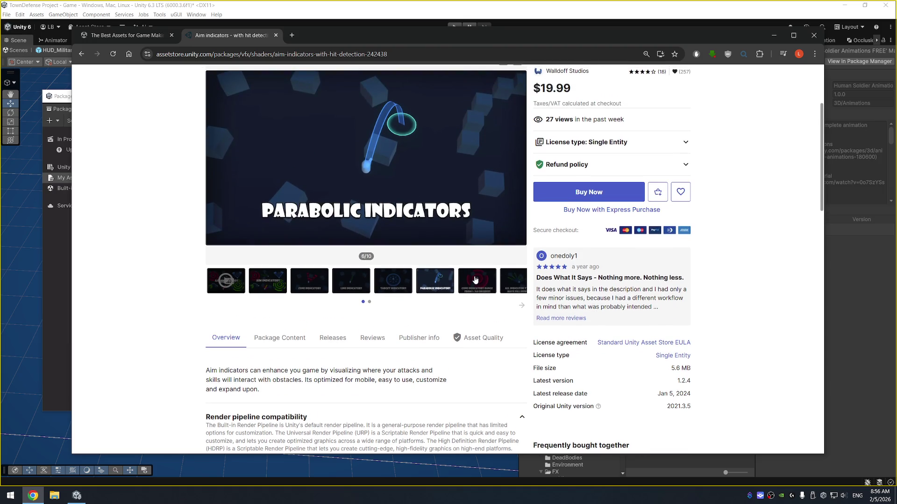
click(475, 279)
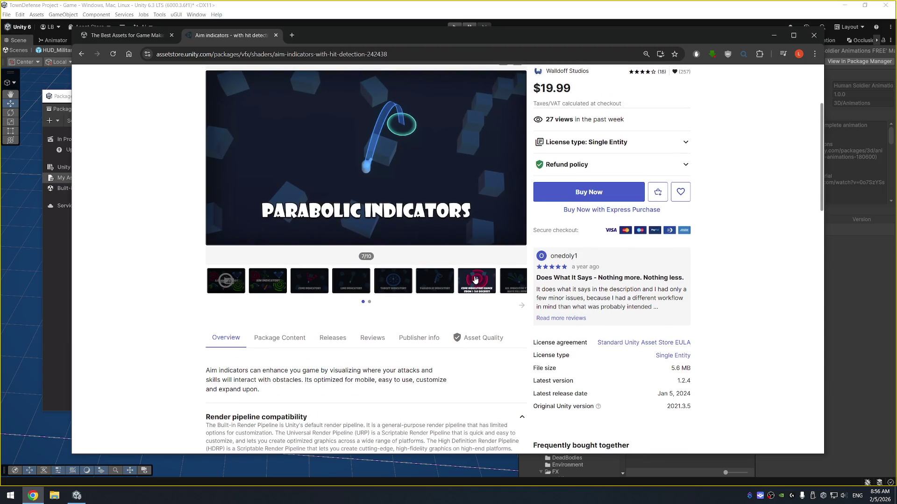
click(511, 284)
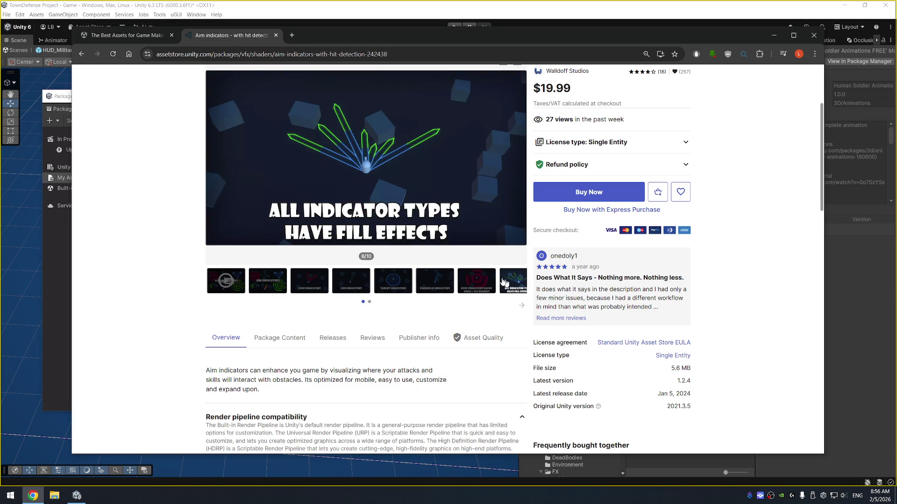
scroll(up, 3)
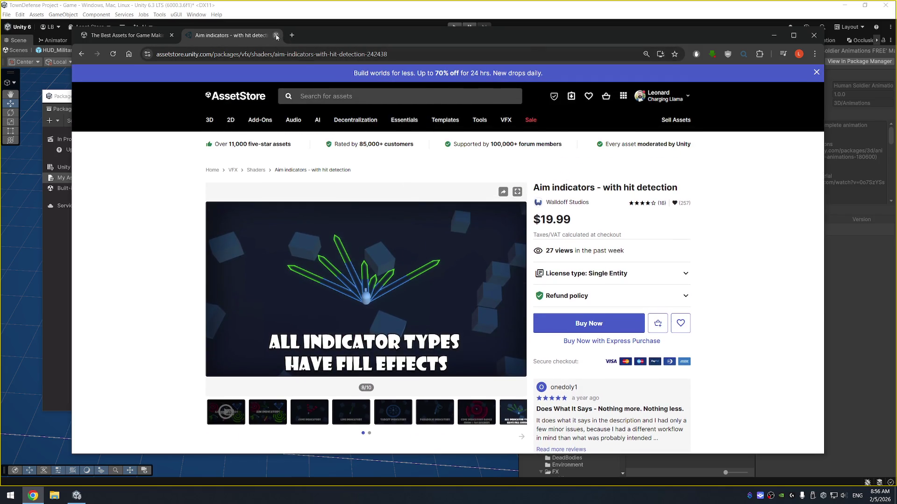
click(276, 36)
scroll(down, 3)
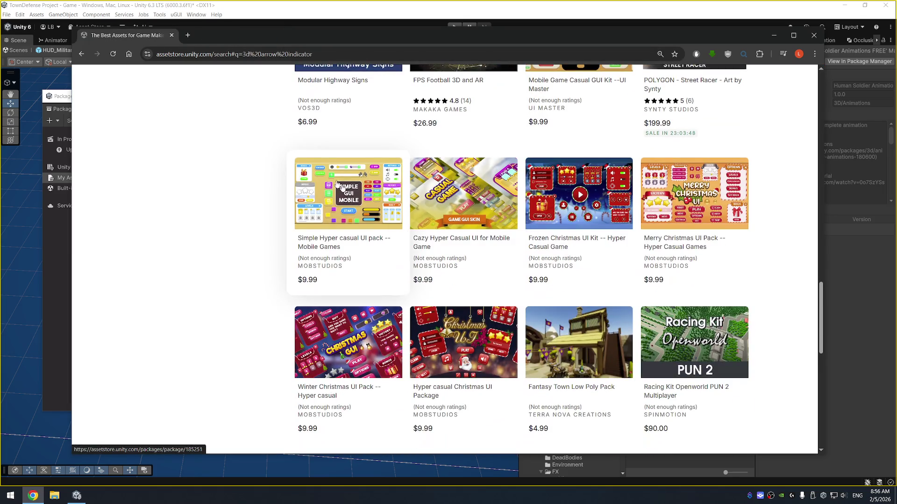
Step: Close the Asset Store browser and the Package Manager window
click(172, 35)
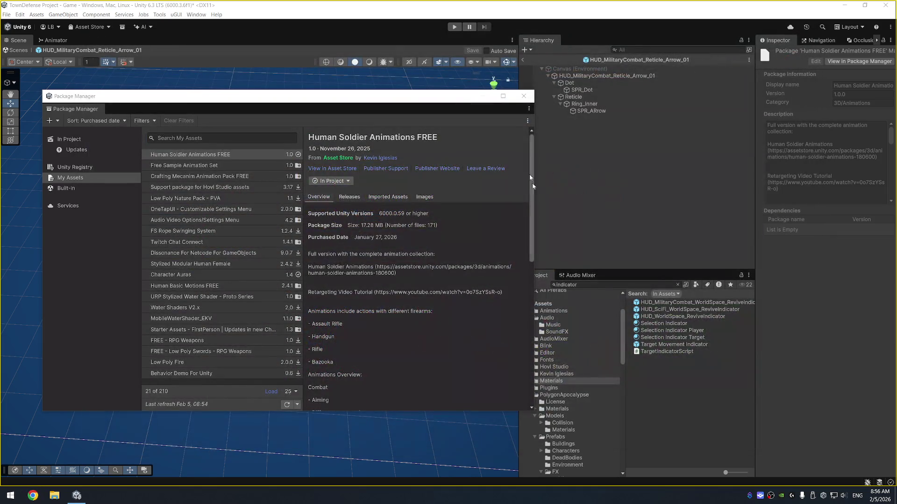
click(523, 95)
scroll(up, 3)
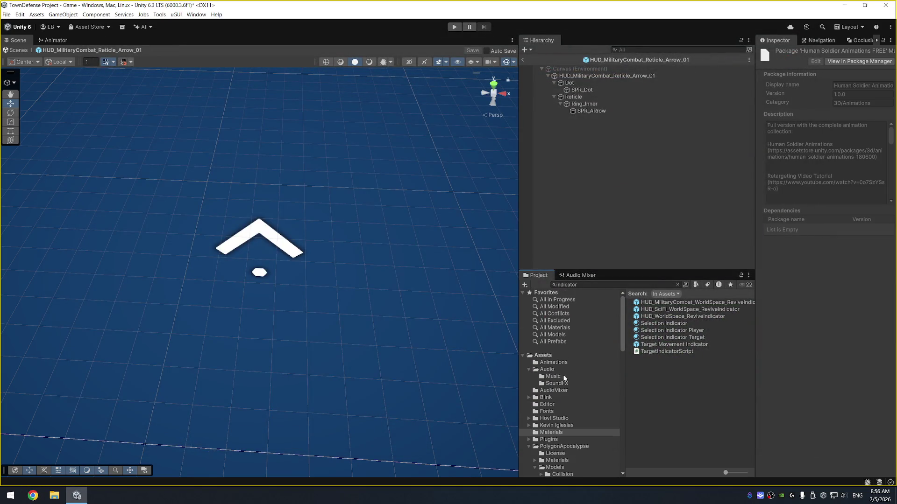
scroll(down, 3)
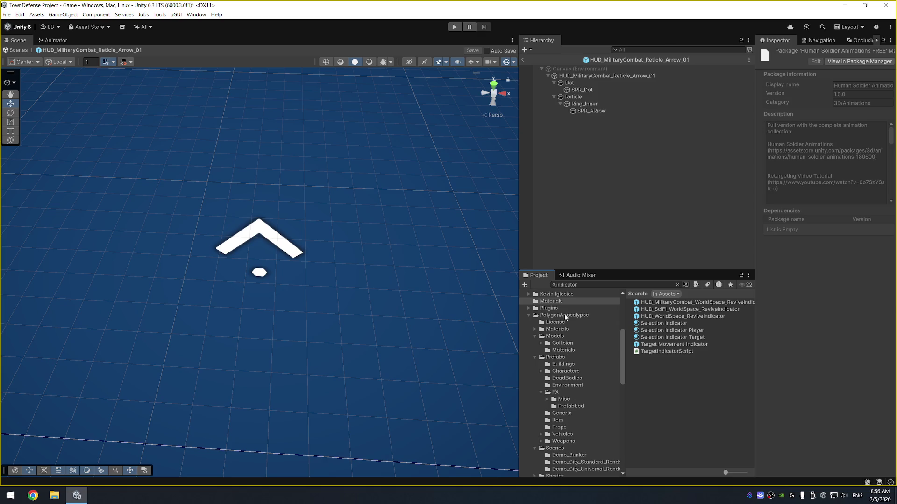
scroll(down, 3)
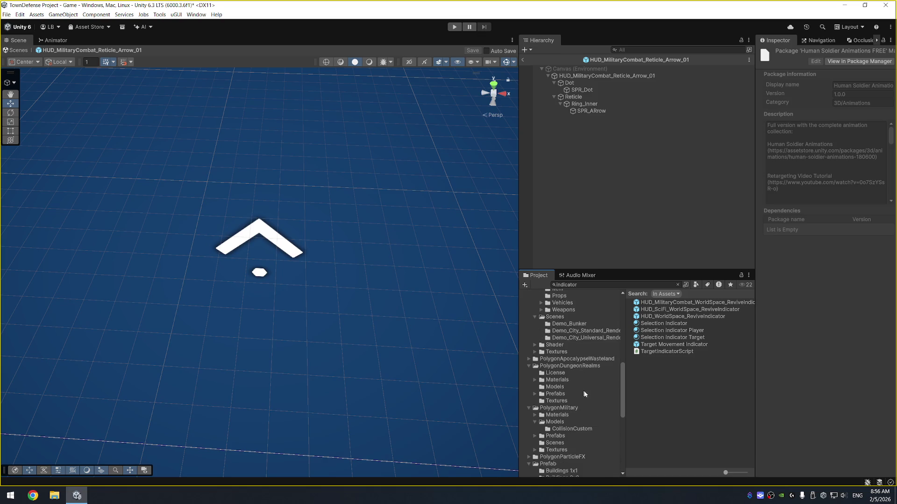
Step: Expand PolygonParticleFX in the Project window and open its Scenes folder
click(579, 457)
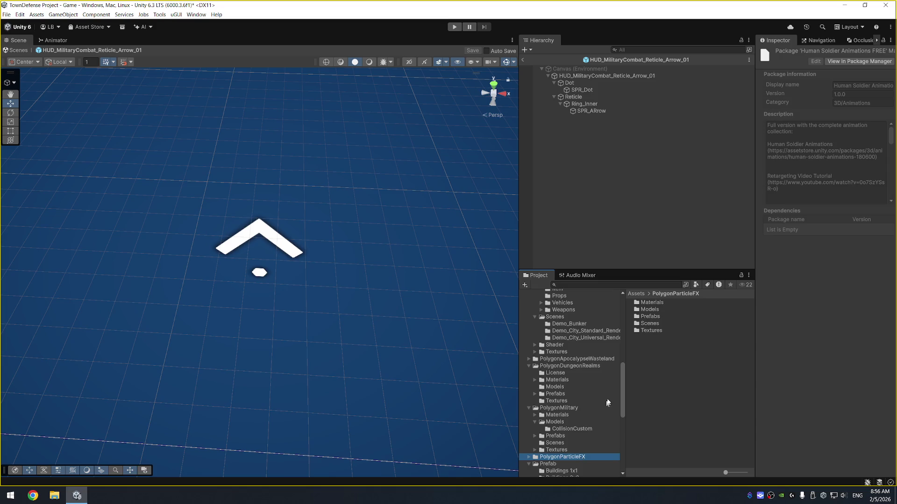
scroll(down, 3)
key(Right)
click(584, 400)
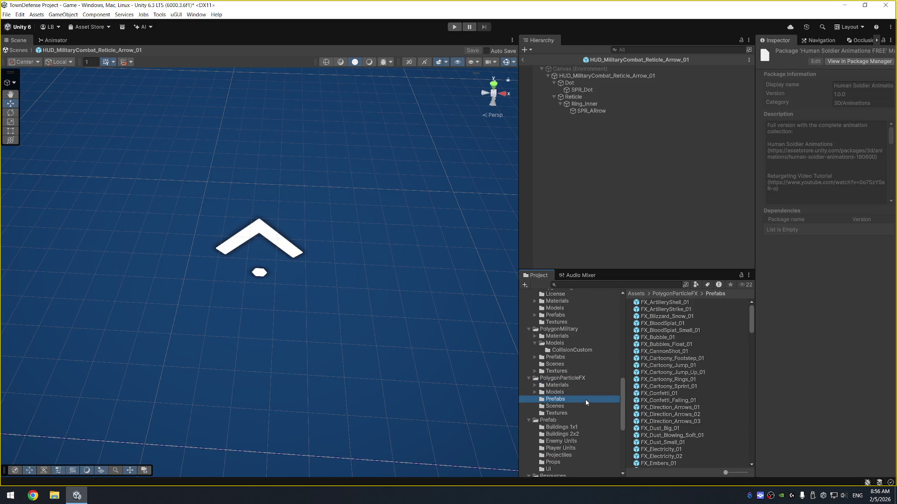
scroll(down, 3)
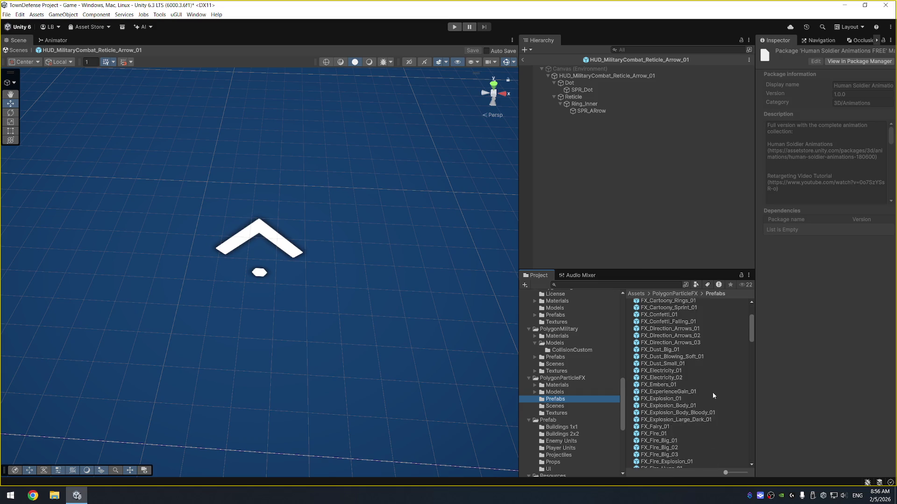
scroll(down, 3)
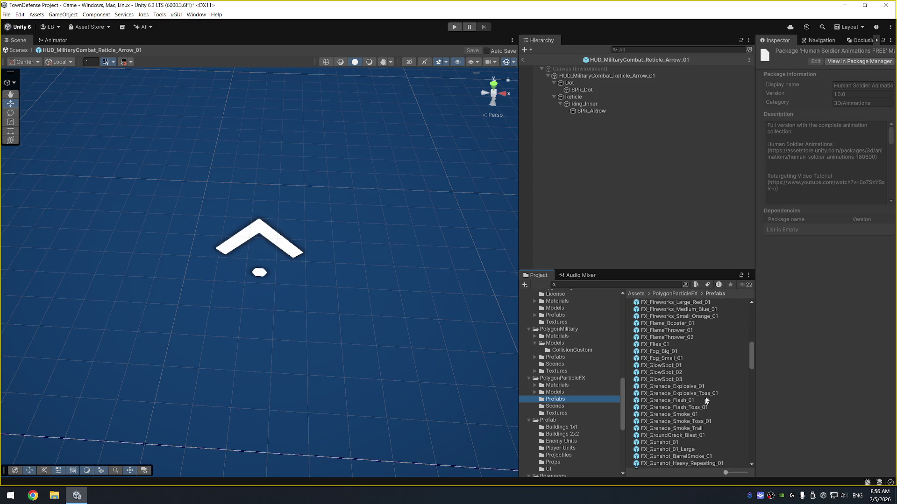
scroll(down, 3)
click(558, 406)
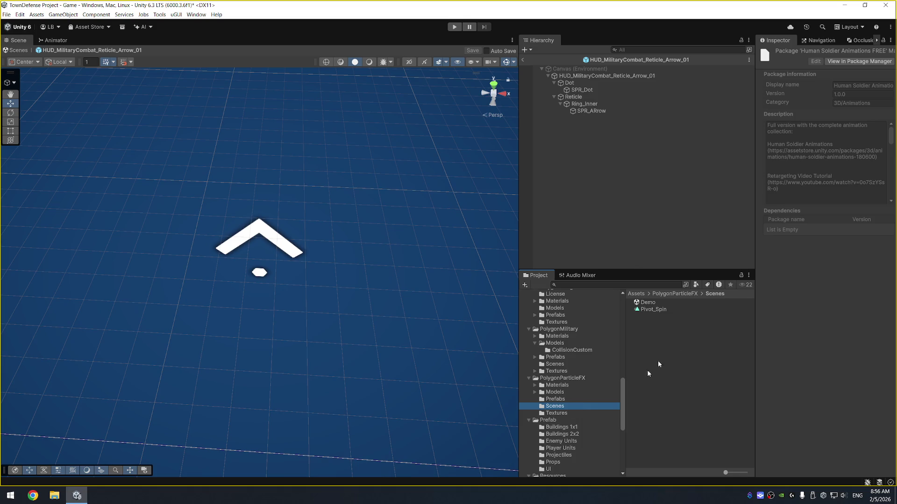
Step: Open the PolygonParticleFX Demo scene, saving the Game scene's changes first
double_click(651, 304)
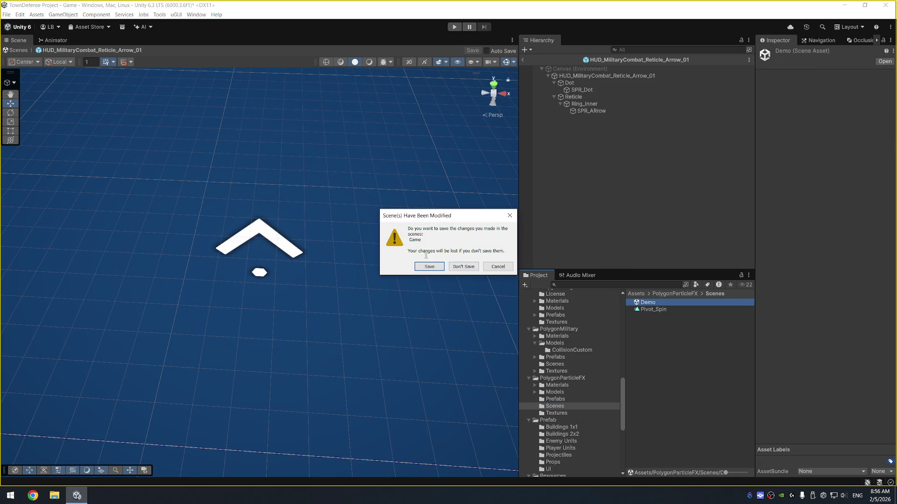
click(428, 267)
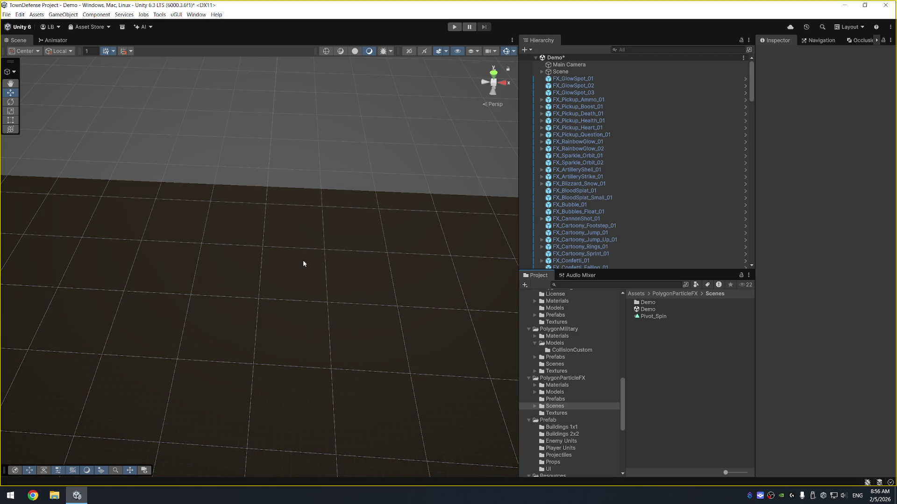
drag(282, 256, 455, 93)
Step: Play the Demo scene, orbit and frame the particle effects, then stop play mode
click(454, 26)
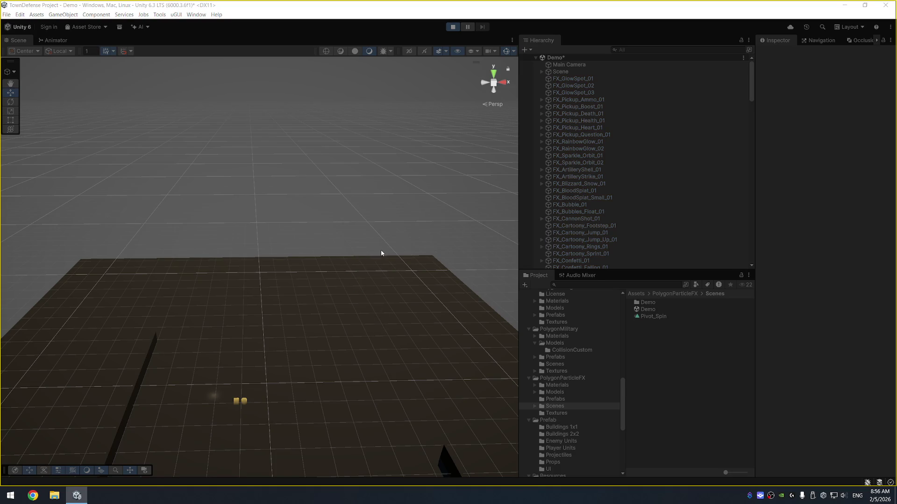
drag(380, 251, 355, 254)
drag(366, 292, 164, 320)
drag(135, 238, 173, 187)
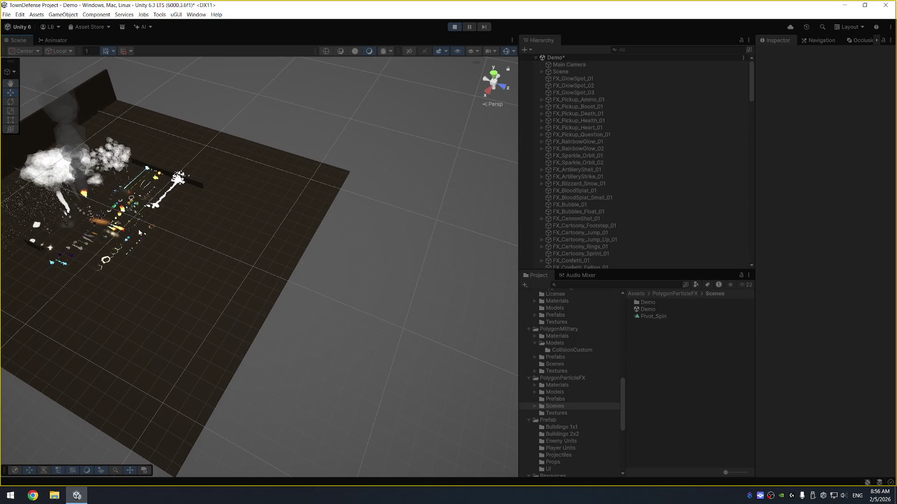
key(f)
scroll(down, 3)
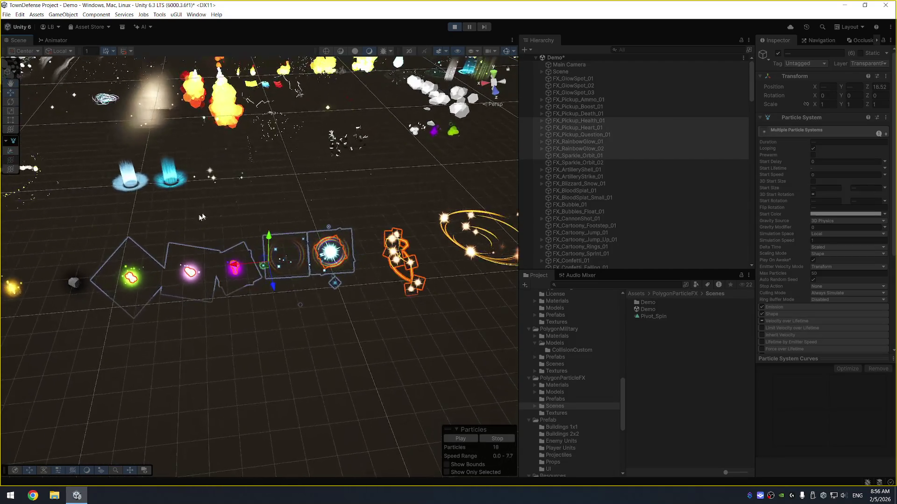
scroll(up, 3)
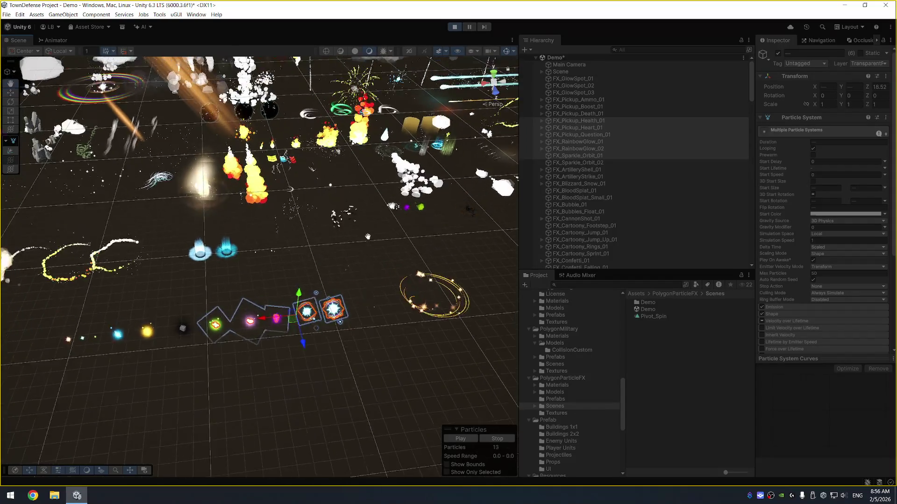
scroll(down, 3)
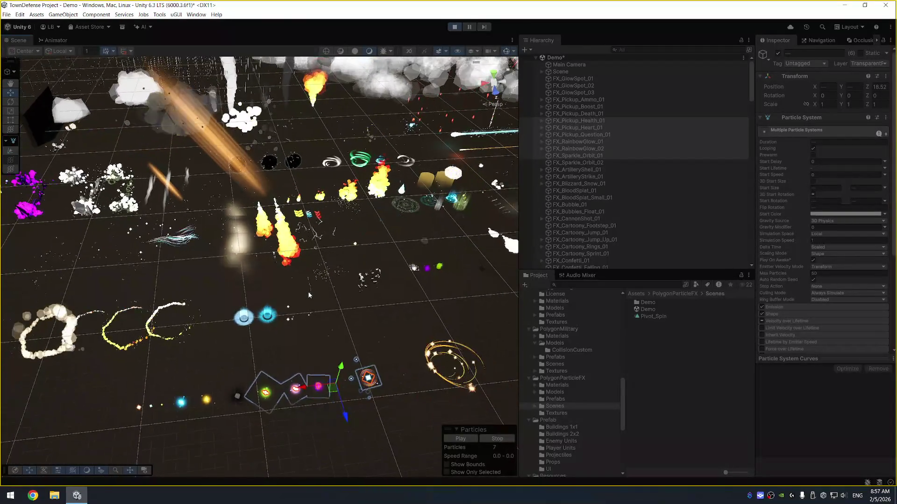
drag(252, 298, 229, 233)
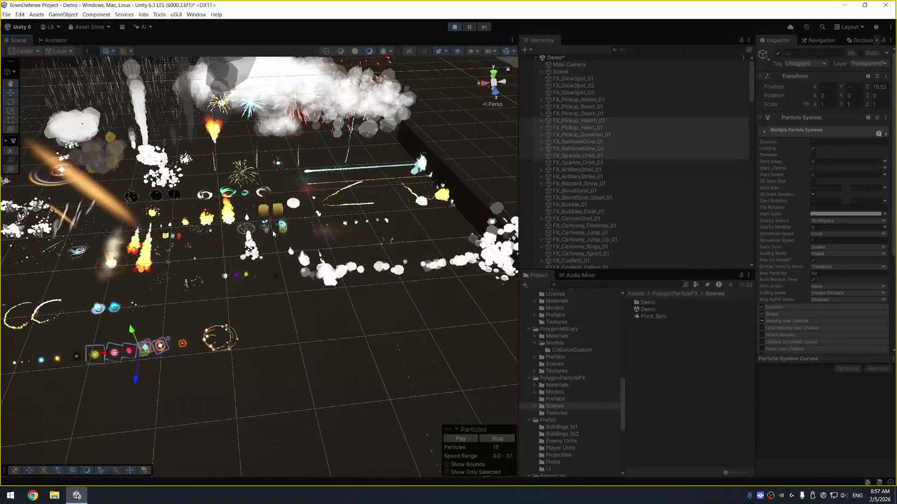
scroll(up, 3)
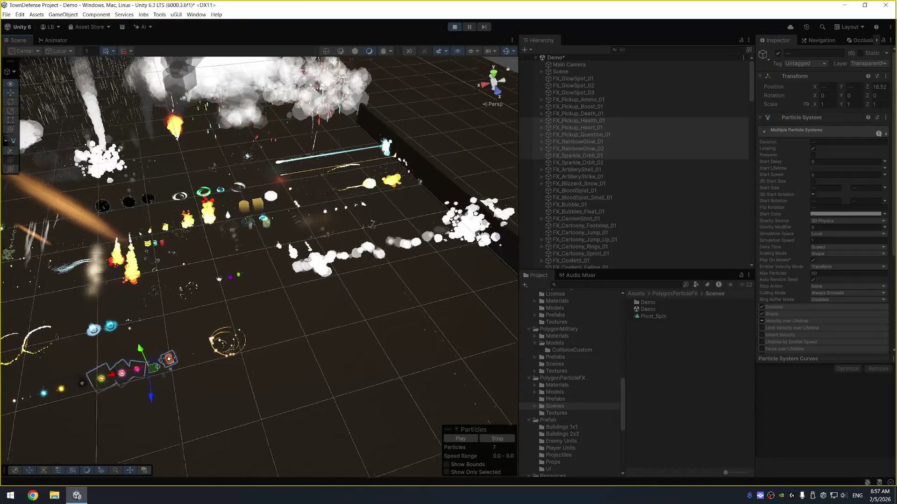
drag(272, 252, 419, 216)
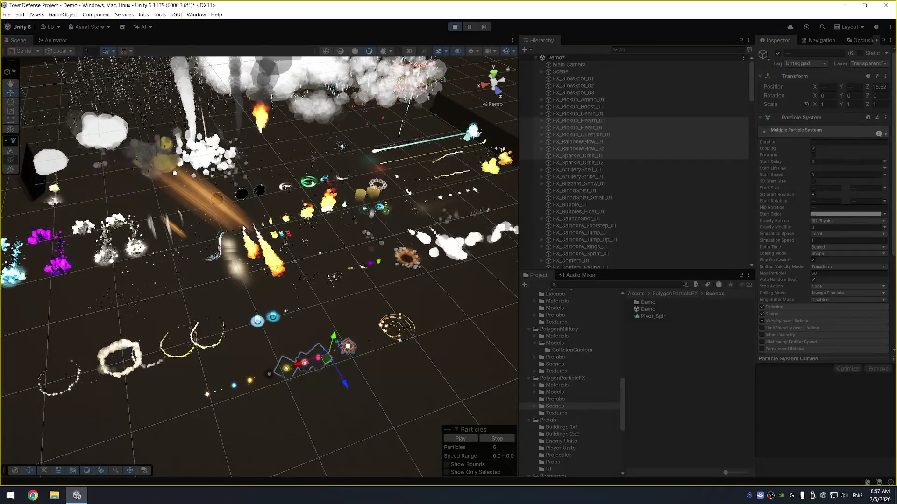
click(456, 29)
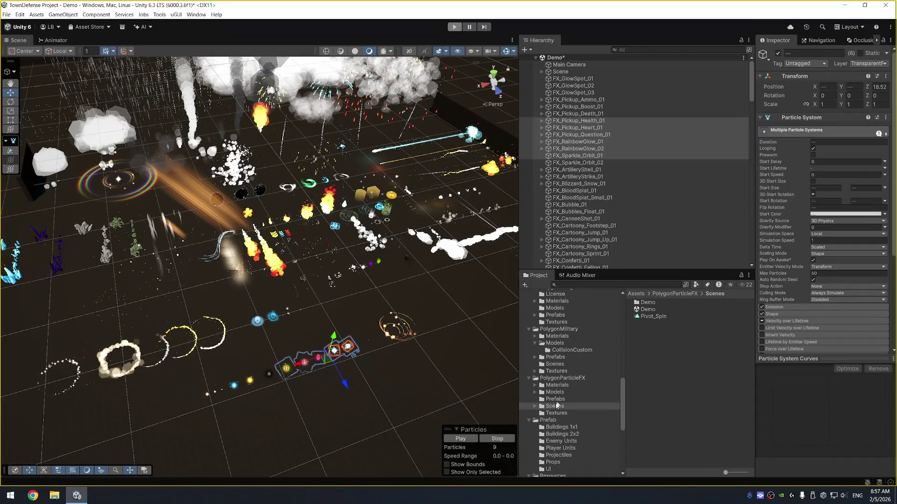
Step: Launch Maya 2020 from the Start menu search, then bring Unity back to the front
key(super)
text(maya)
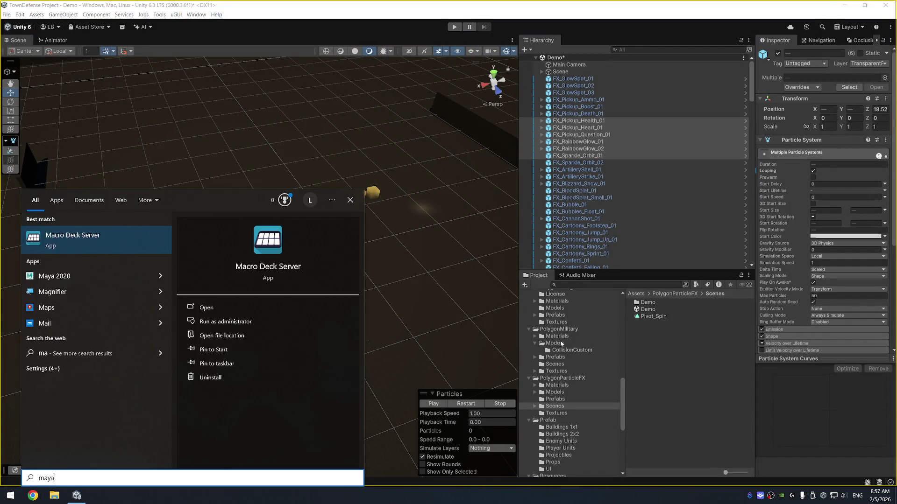
key(Return)
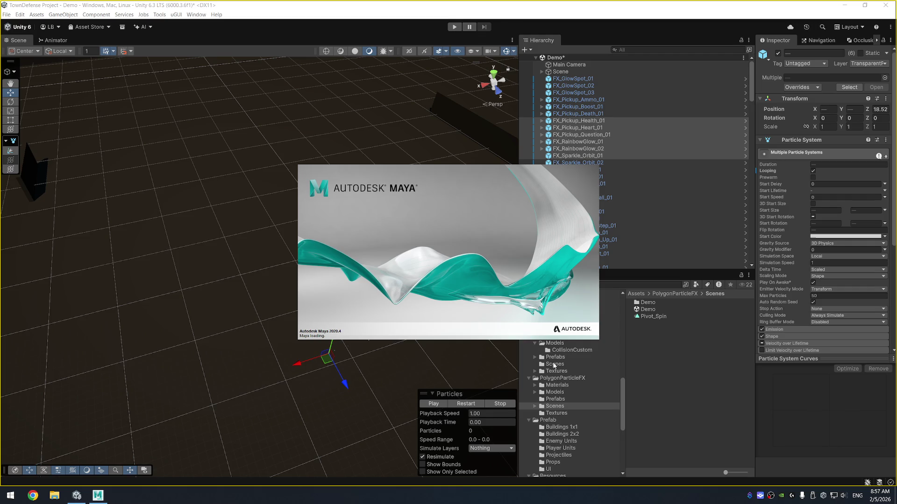
click(554, 364)
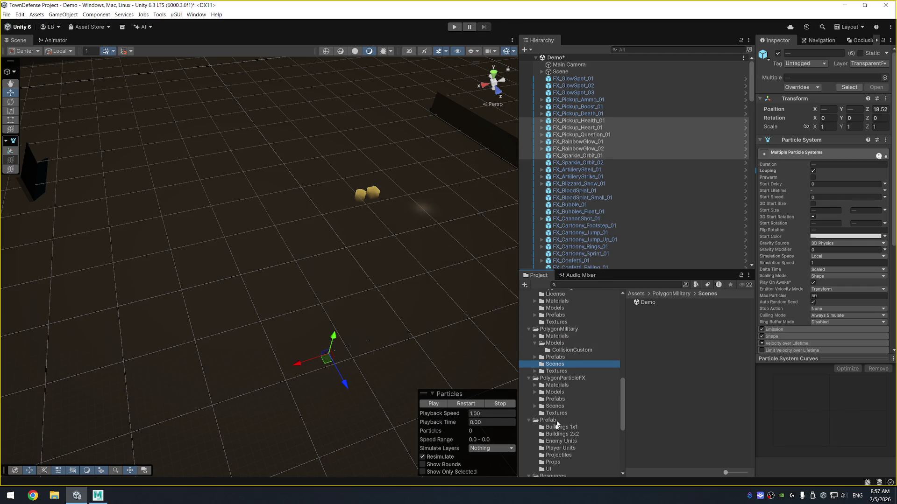
Step: Open the Game scene from Assets/Scenes, answering the prompt about the modified Demo scene
scroll(down, 3)
click(560, 368)
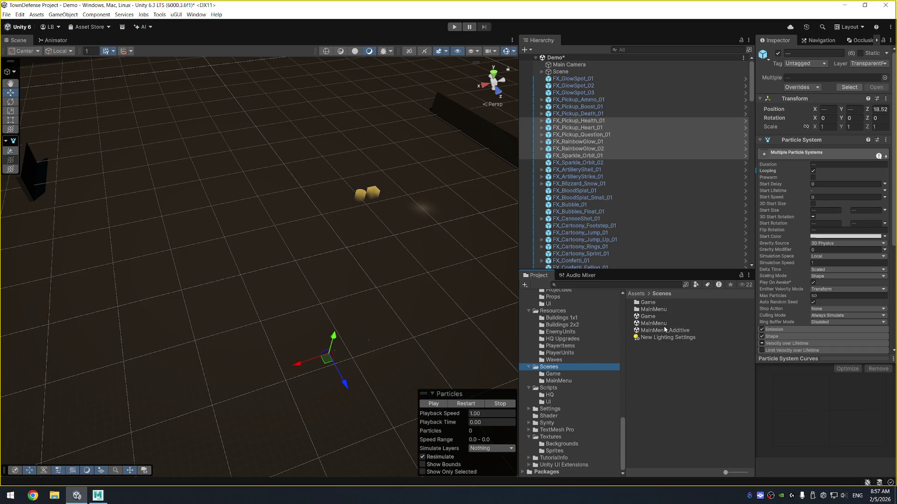
click(666, 323)
double_click(667, 317)
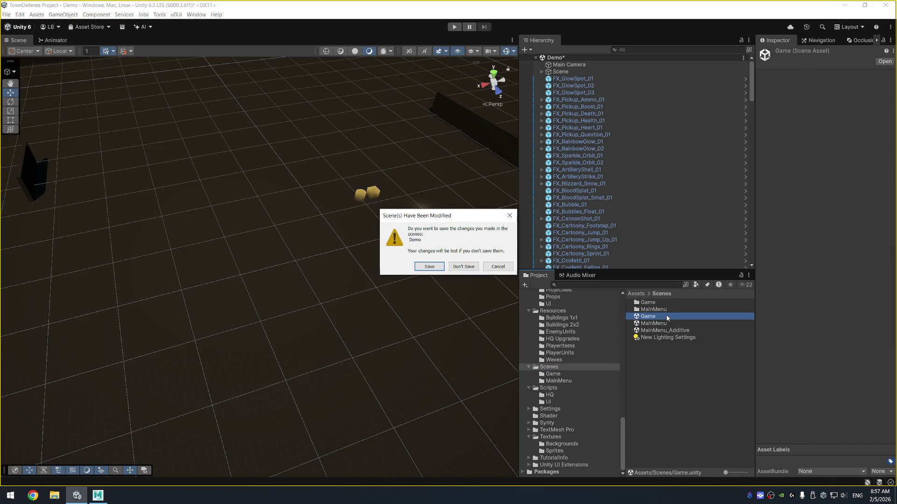
click(459, 268)
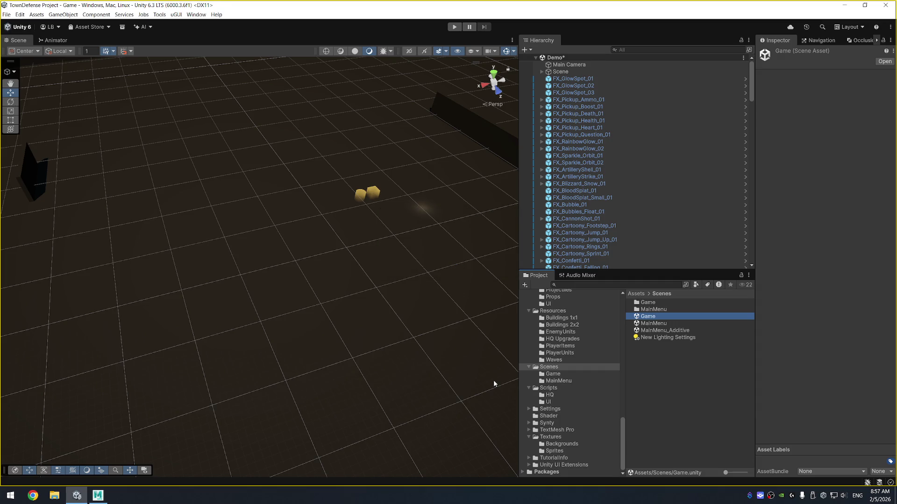
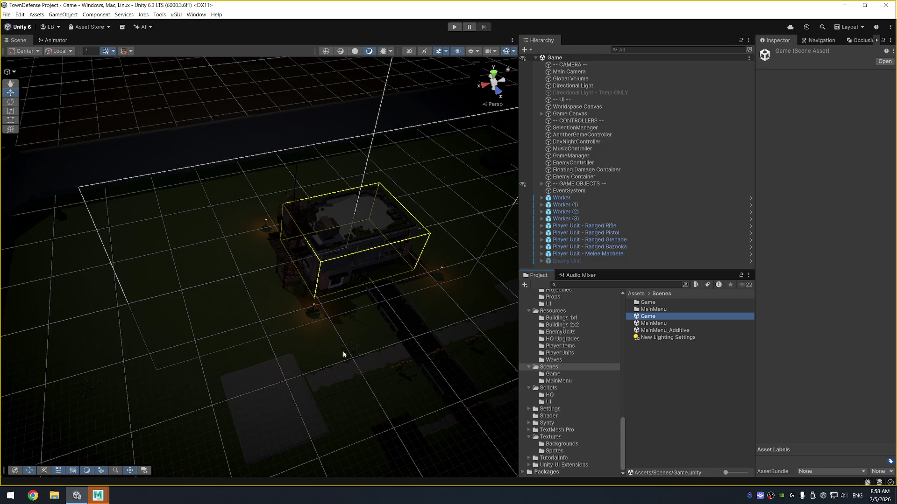
Step: Bring the Autodesk Maya 2020 window to the front from its taskbar preview
mouse_move(98, 495)
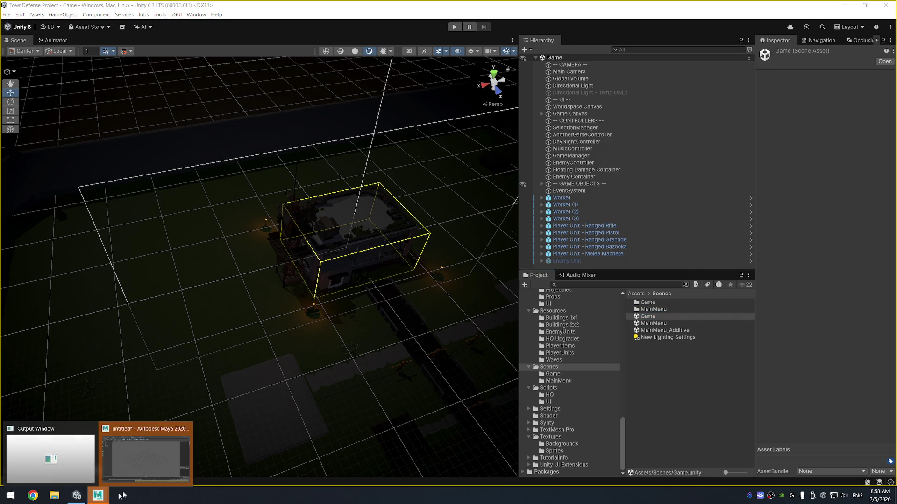
click(156, 449)
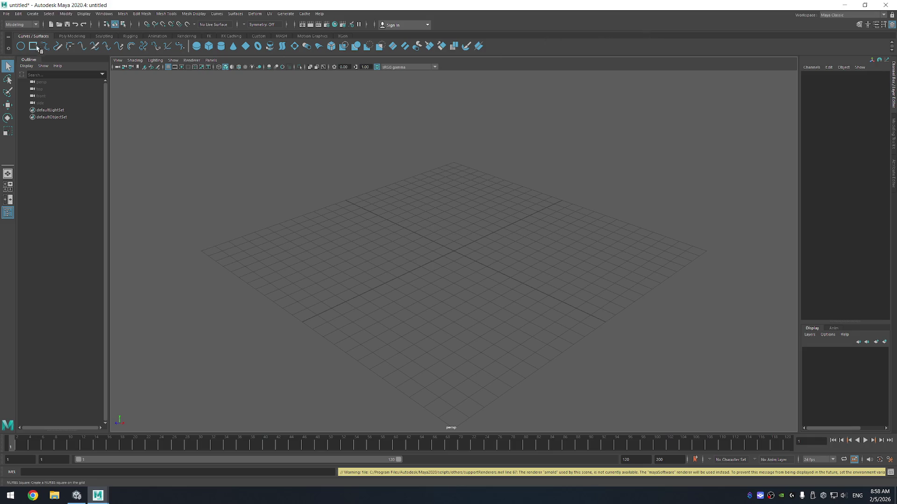
Step: Create a polygon cube, pCube1, at the origin from the Poly Modeling shelf and frame it closely
click(27, 26)
click(28, 32)
click(73, 36)
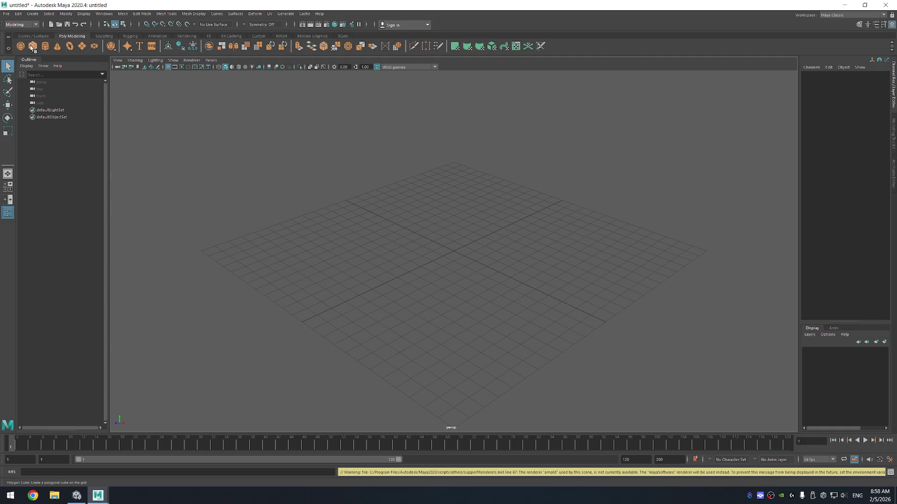
click(33, 48)
key(F5)
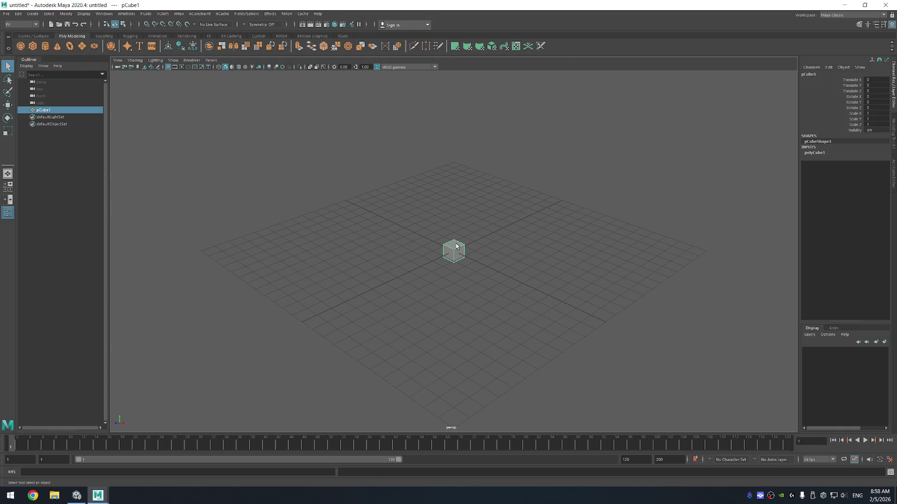
key(f)
drag(467, 263, 464, 259)
scroll(down, 3)
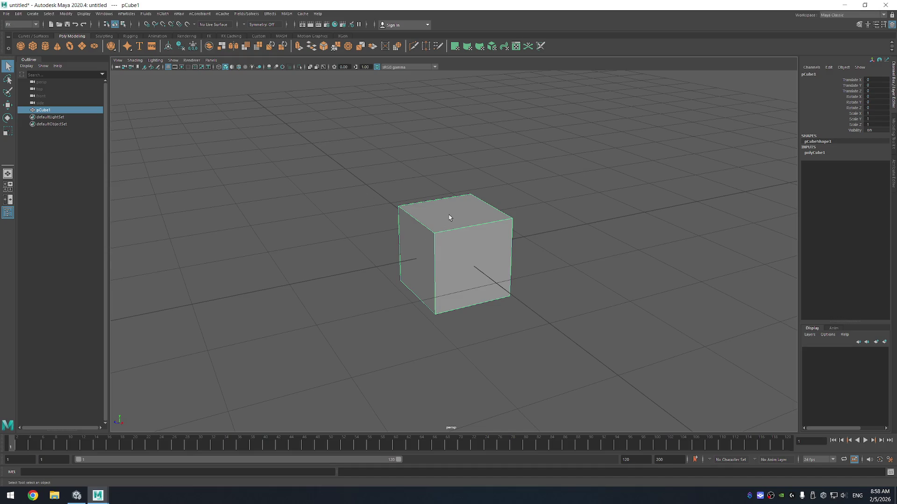
click(40, 36)
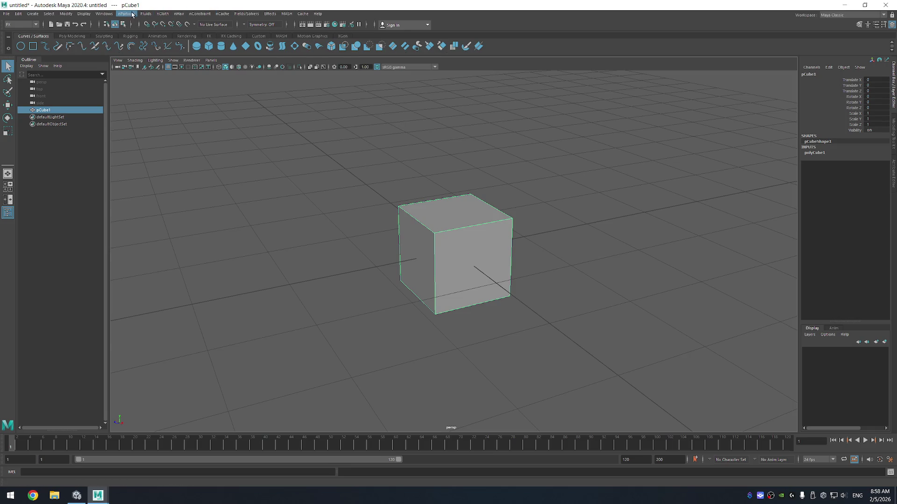
click(23, 24)
Step: Switch back to the Modeling menu set and orbit to a low, nearly front-on view of the cube
click(21, 33)
click(141, 13)
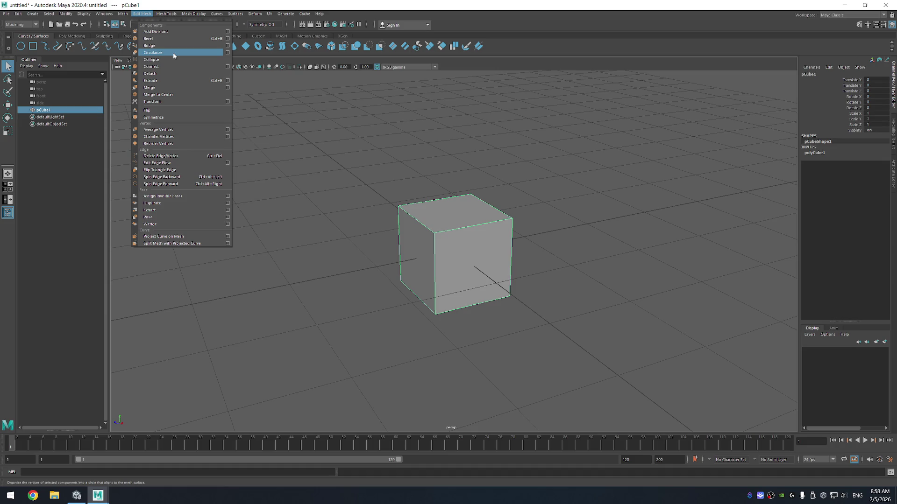
click(240, 7)
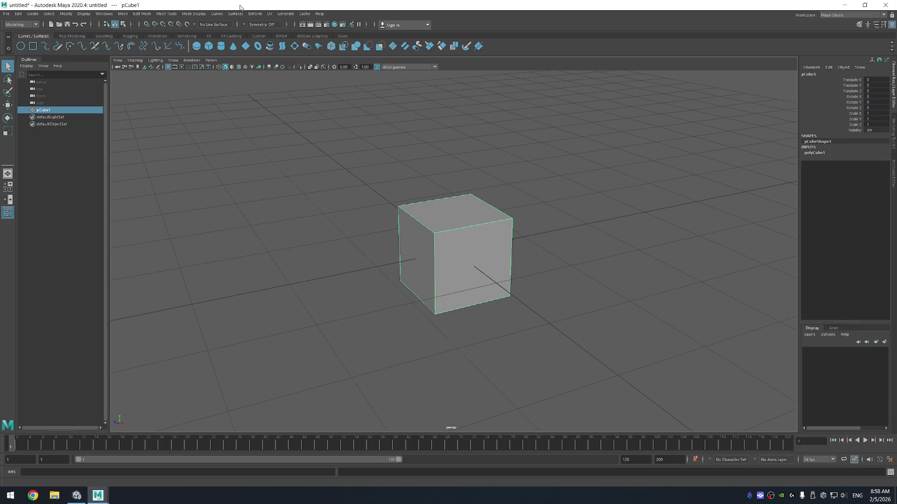
drag(330, 190, 343, 211)
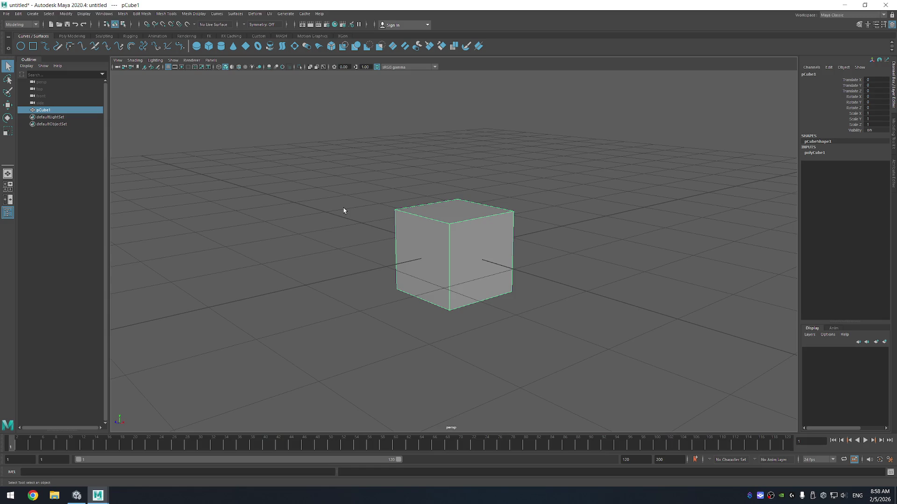
drag(469, 173, 480, 162)
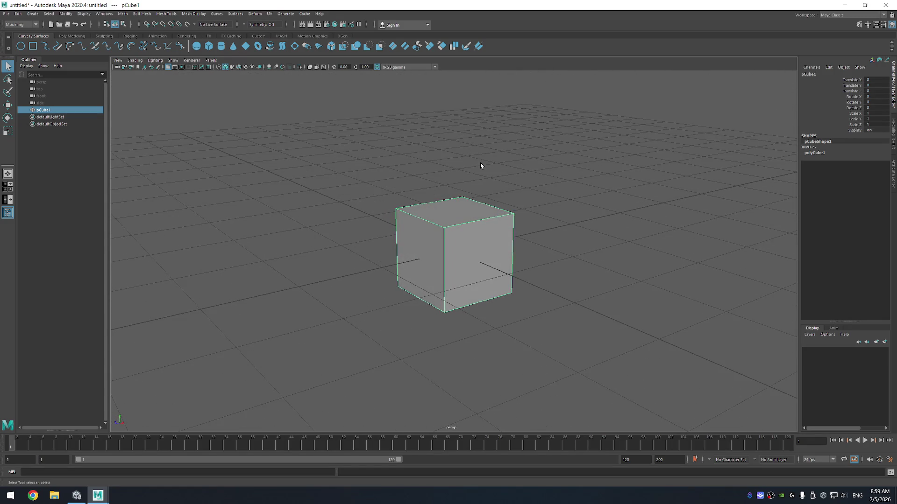
drag(465, 177, 523, 177)
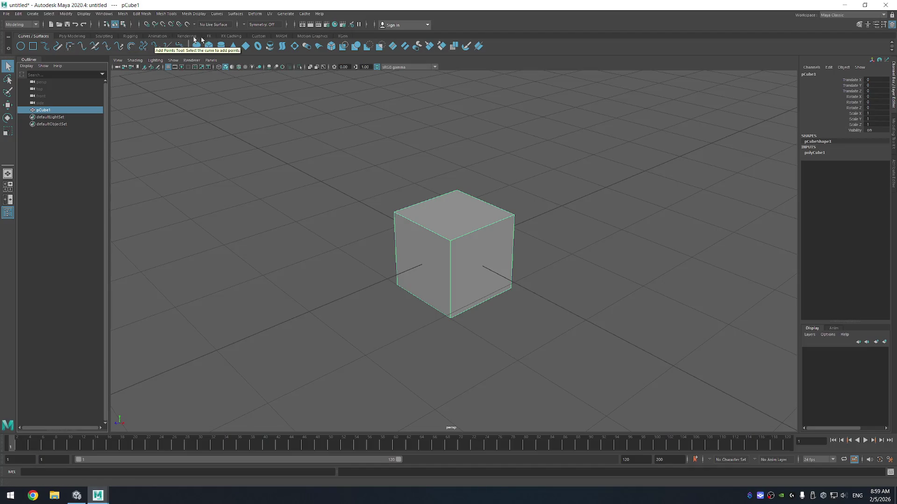
drag(525, 192, 417, 80)
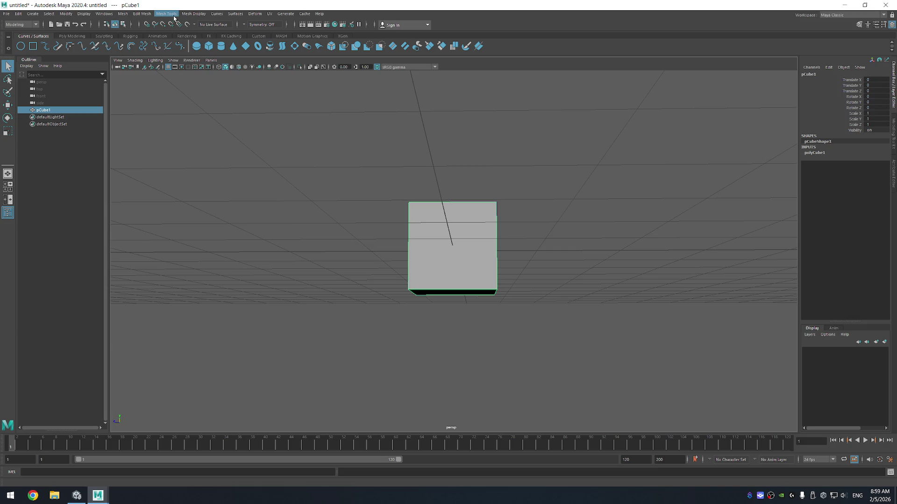
Step: Apply Edit Mesh > Add Divisions to split the cube's faces into a 2×2 grid
click(173, 16)
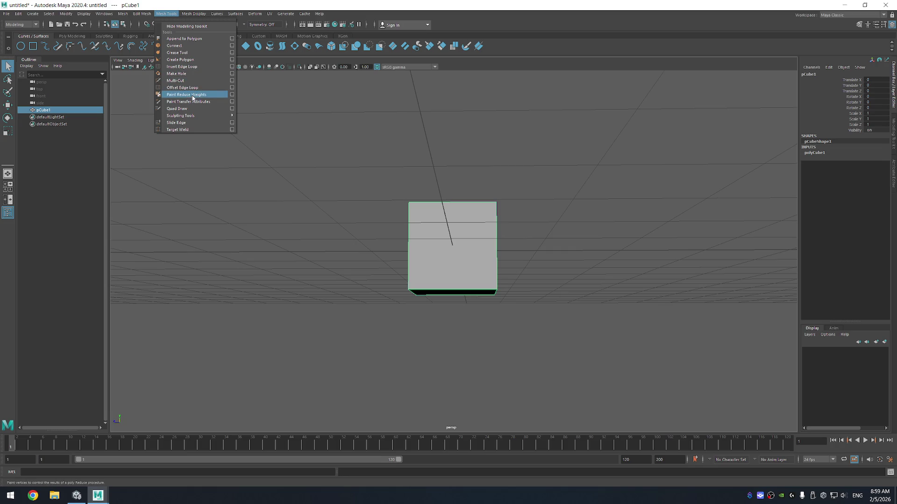
mouse_move(142, 14)
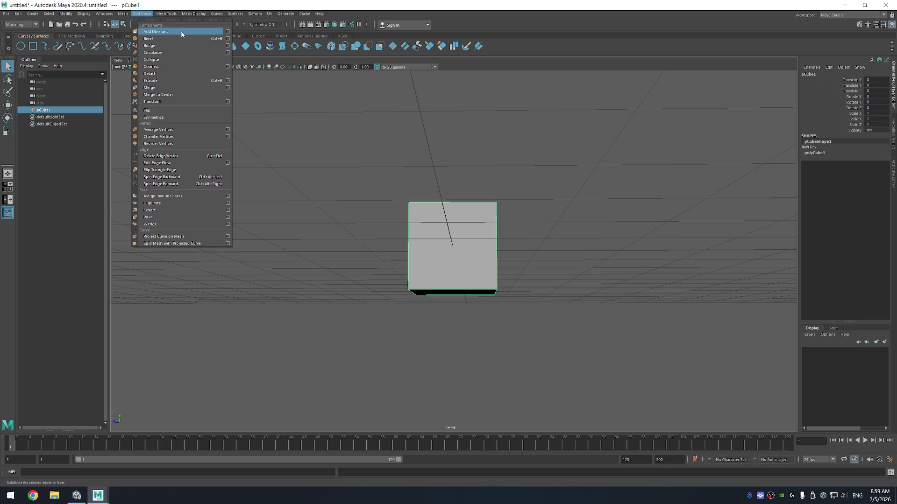
click(181, 34)
Step: Frame the subdivided cube, select two neighbouring side faces in face mode, then clear the selection
drag(374, 140, 446, 173)
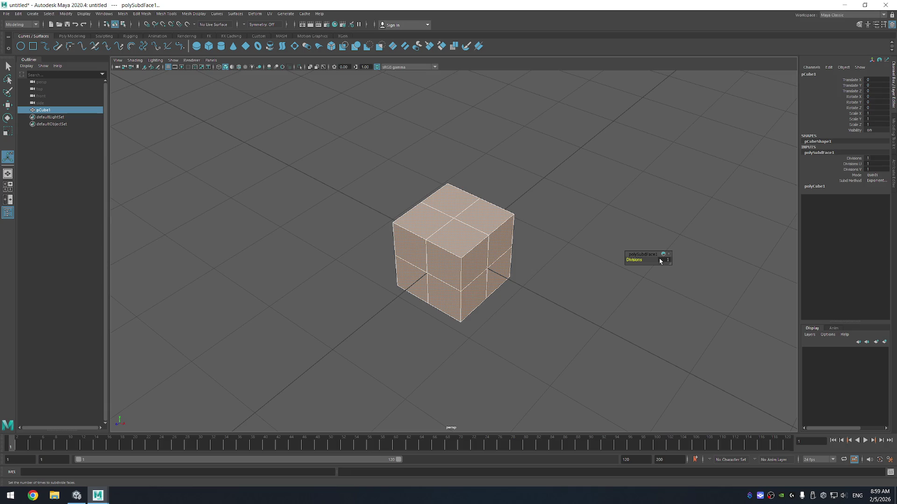
key(space)
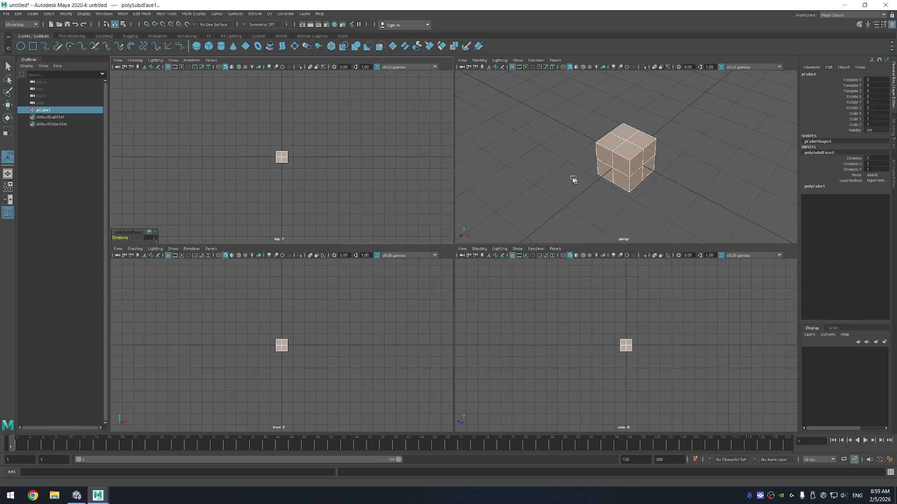
key(space)
key(f)
key(q)
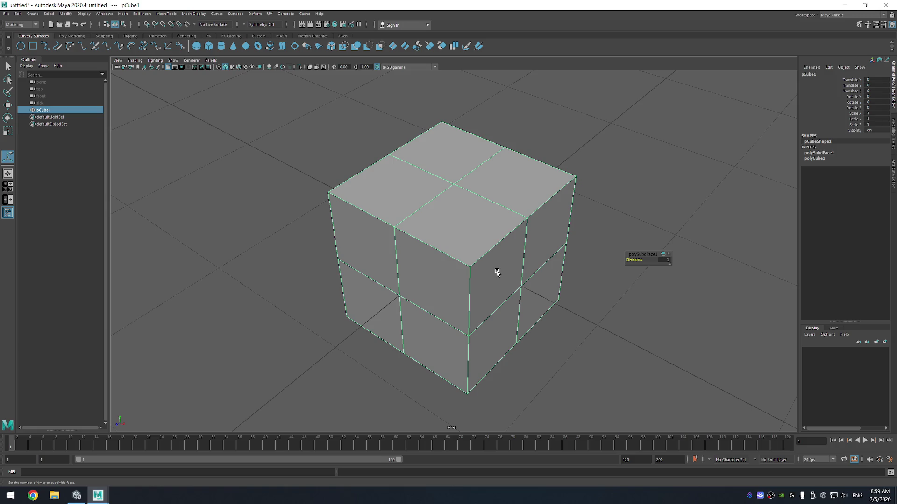
right_click(504, 266)
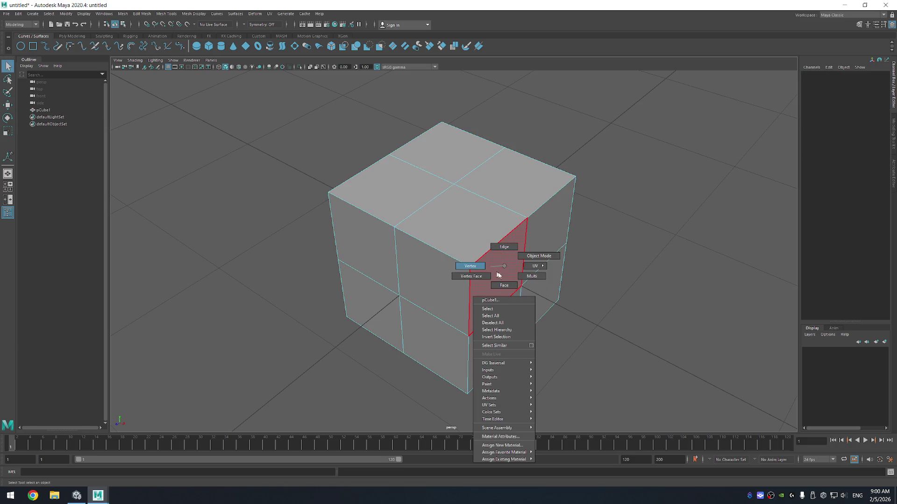
click(504, 285)
click(505, 271)
click(551, 245)
drag(601, 293, 611, 267)
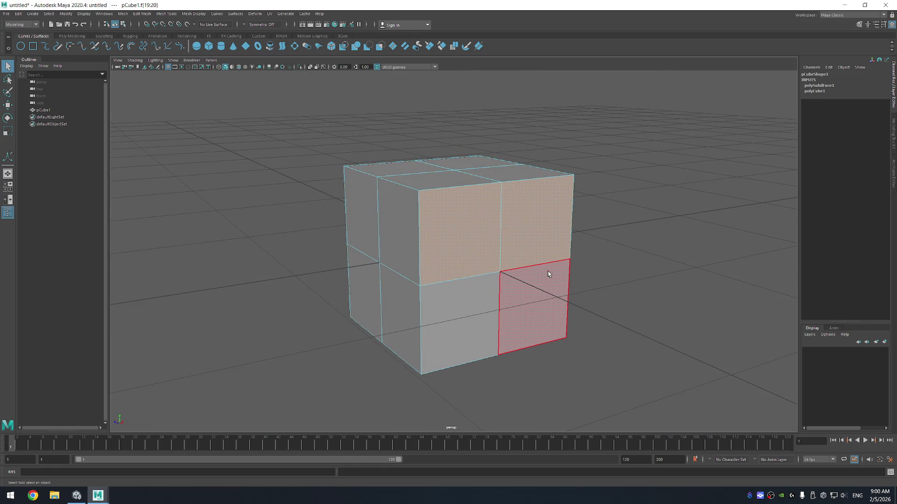
click(613, 162)
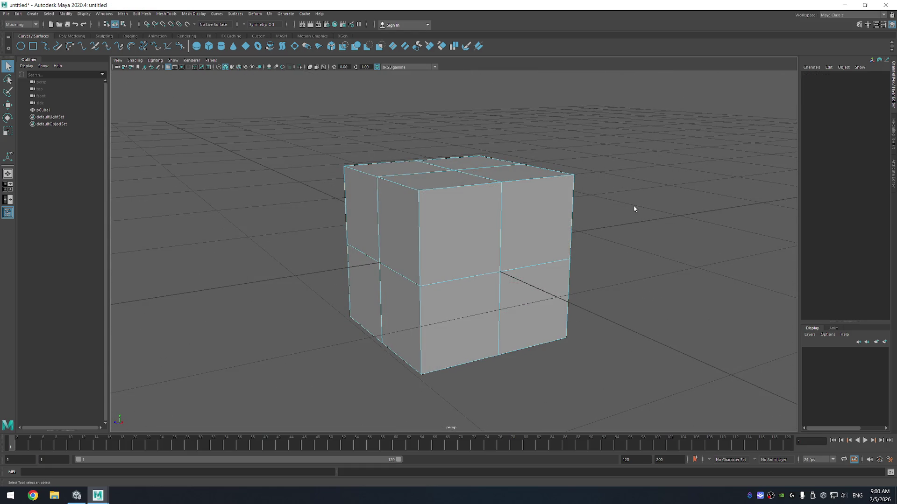
Step: Switch the cube to edge mode and select edges on its front and right side
drag(637, 188, 674, 152)
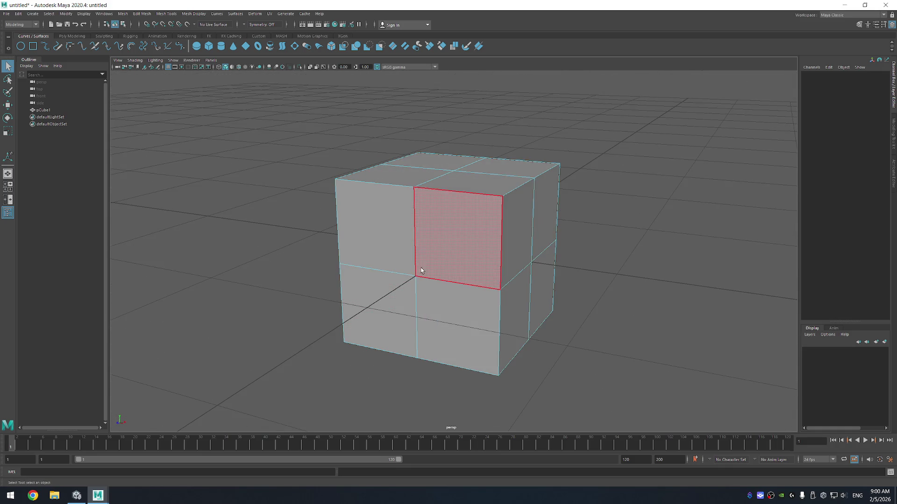
right_click(384, 290)
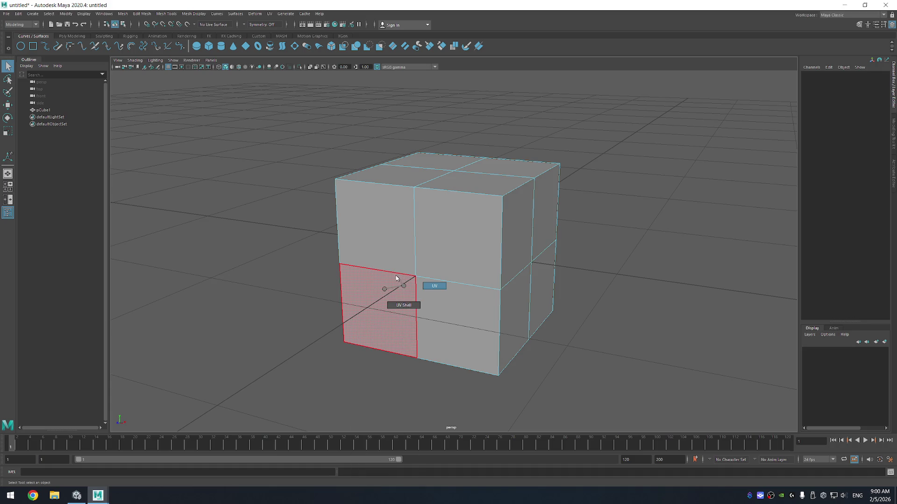
right_click(393, 260)
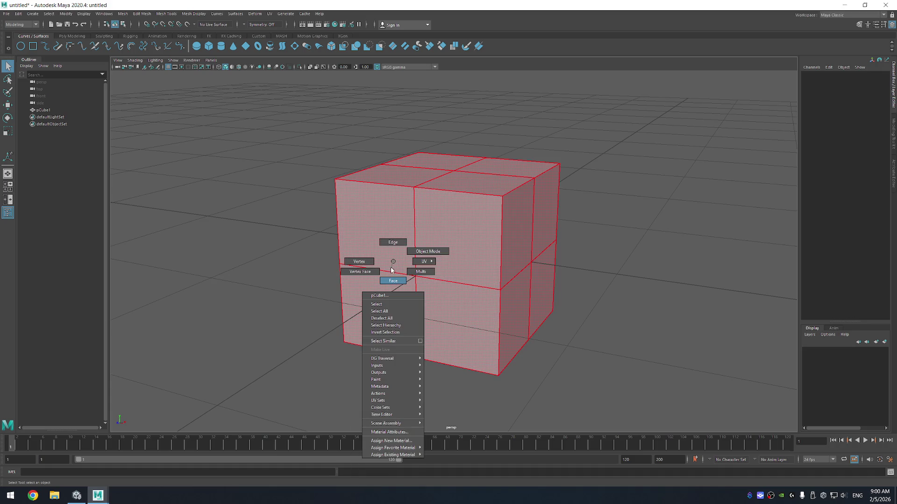
click(393, 243)
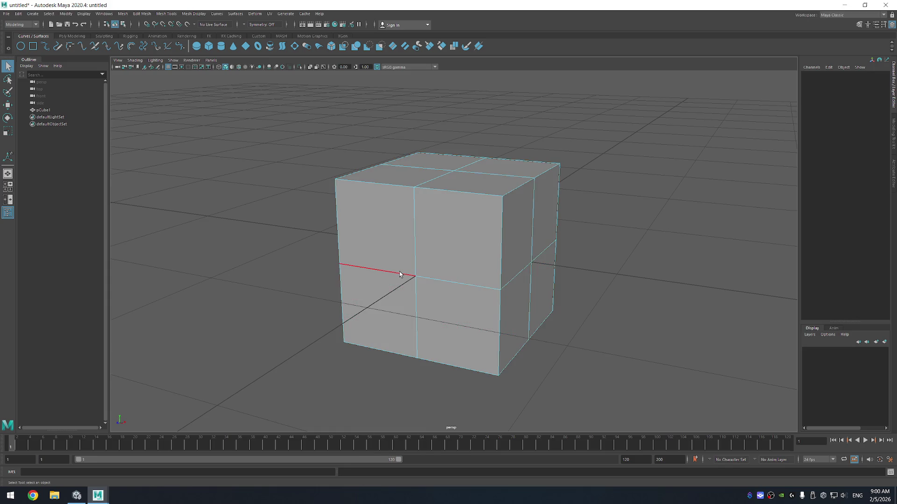
click(399, 272)
click(515, 276)
drag(519, 293, 582, 272)
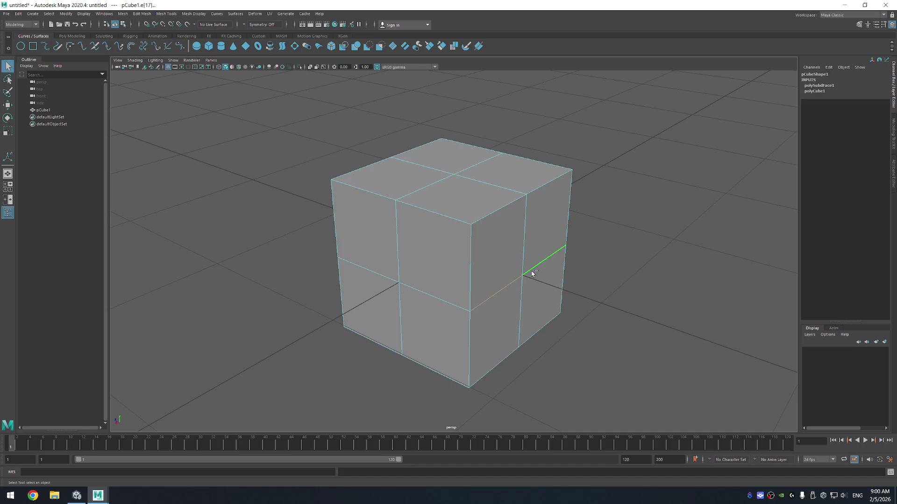
Step: Try moving the selected edges with the Move tool, undoing each deformation
scroll(up, 3)
key(w)
scroll(down, 3)
drag(456, 280, 418, 257)
key(ctrl+z)
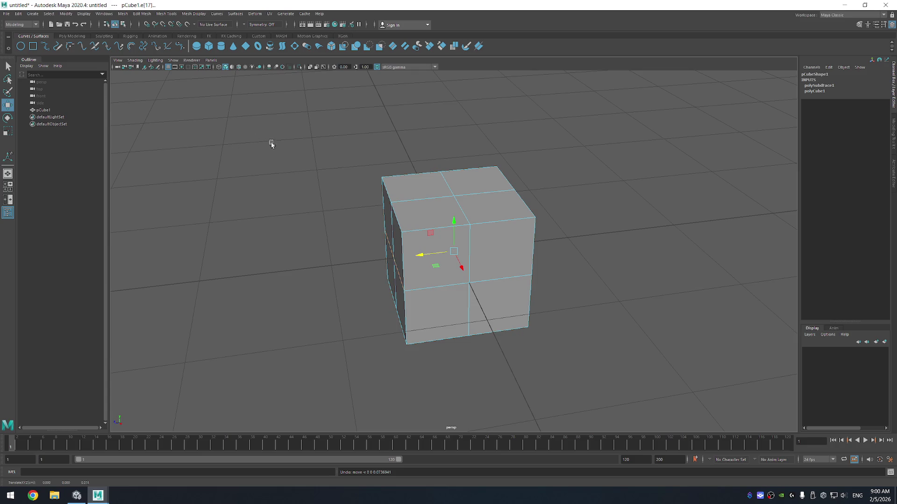
drag(612, 254, 594, 246)
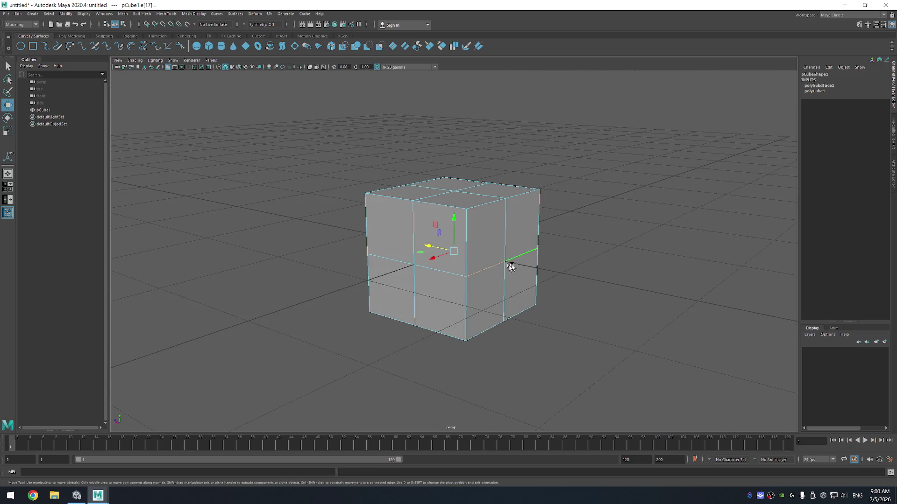
drag(574, 320, 512, 314)
key(ctrl+z)
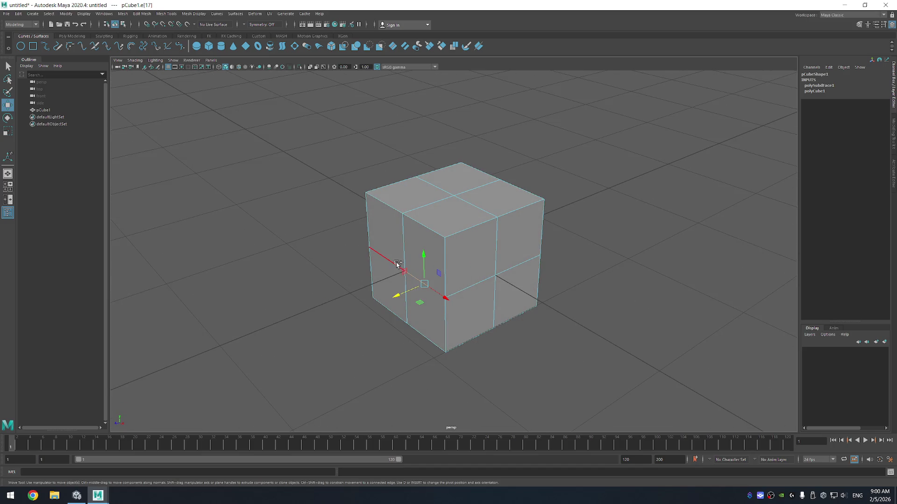
drag(378, 282, 361, 287)
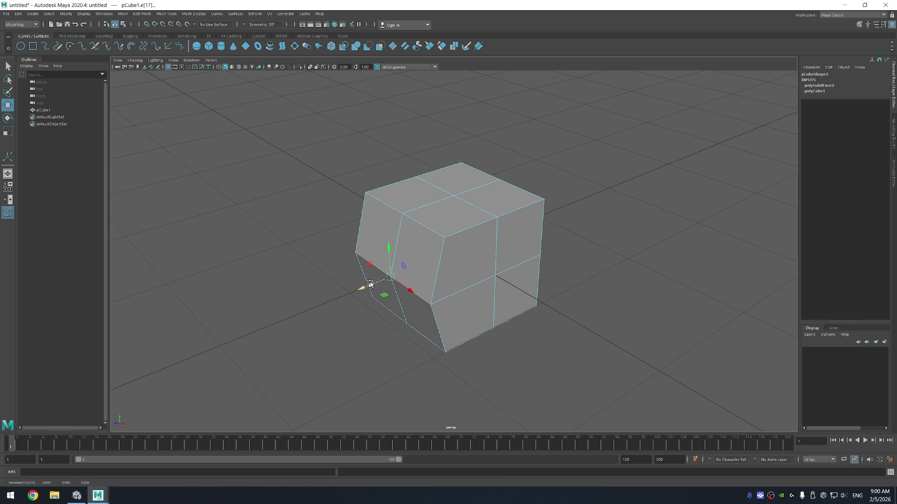
key(ctrl+z)
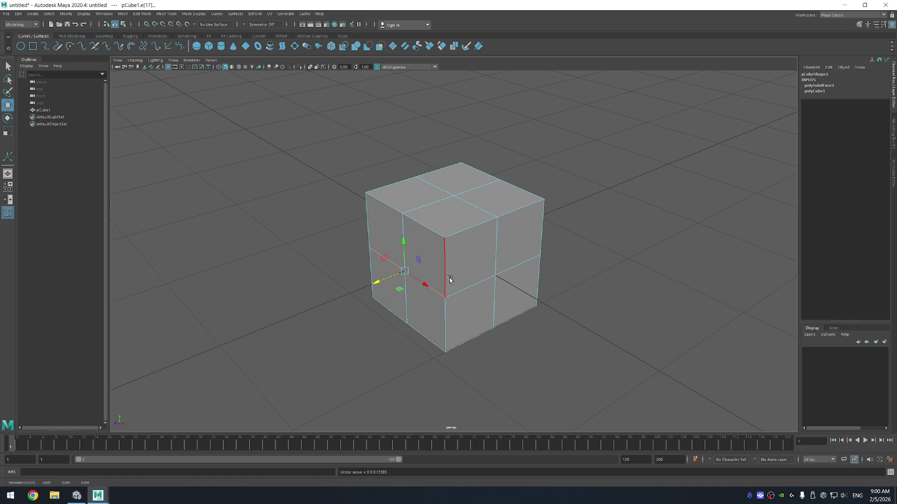
Step: Drag more edges outward, then undo back to the plain, unsubdivided cube
drag(404, 243, 400, 194)
drag(372, 240, 313, 256)
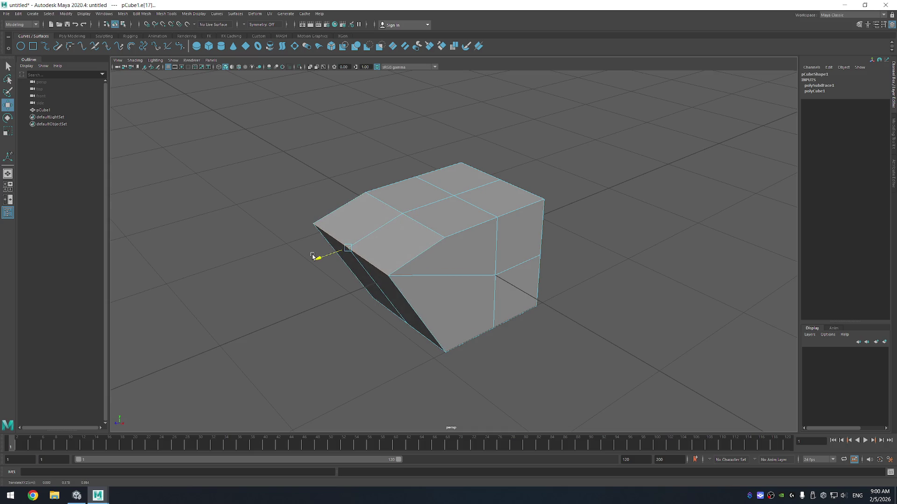
key(ctrl+z)
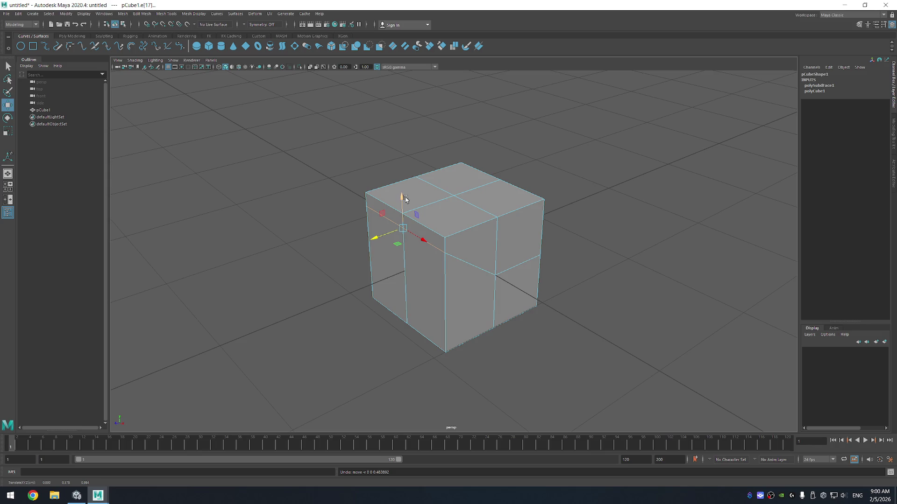
click(392, 204)
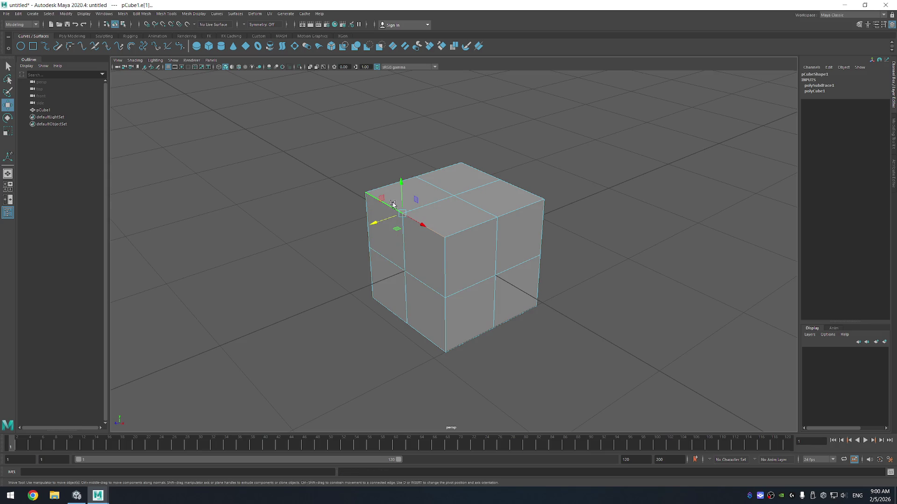
drag(372, 224, 326, 242)
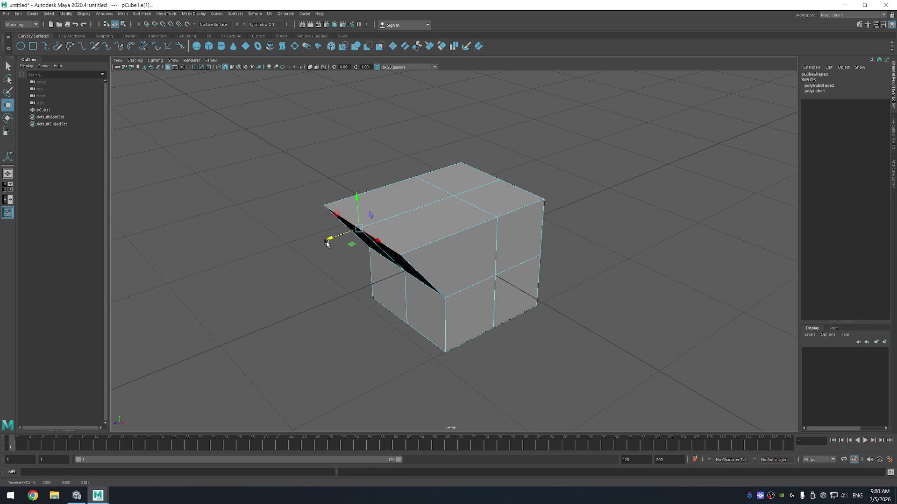
key(ctrl+z)
drag(571, 306, 632, 286)
key(ctrl+z)
key(ctrl+z)
key(ctrl+z)
key(ctrl+z)
key(ctrl+z)
key(ctrl+z)
drag(614, 260, 608, 225)
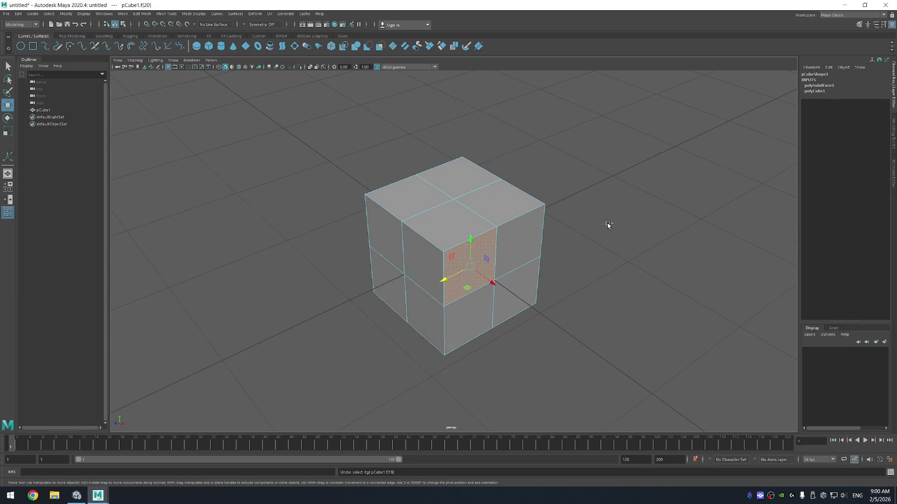
key(ctrl+z)
key(ctrl+z)
key(ctrl+z)
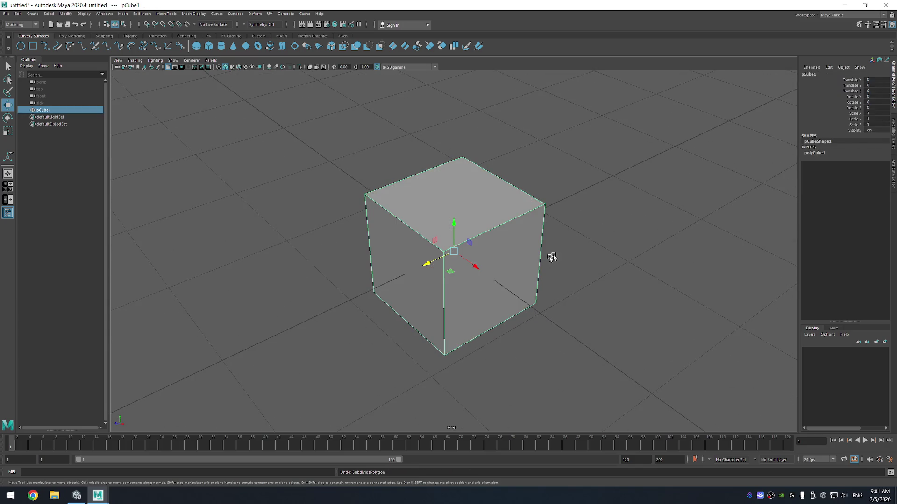
Step: Select the front face's left and right edges and scale them to taper the cube into a wedge
drag(565, 349, 480, 295)
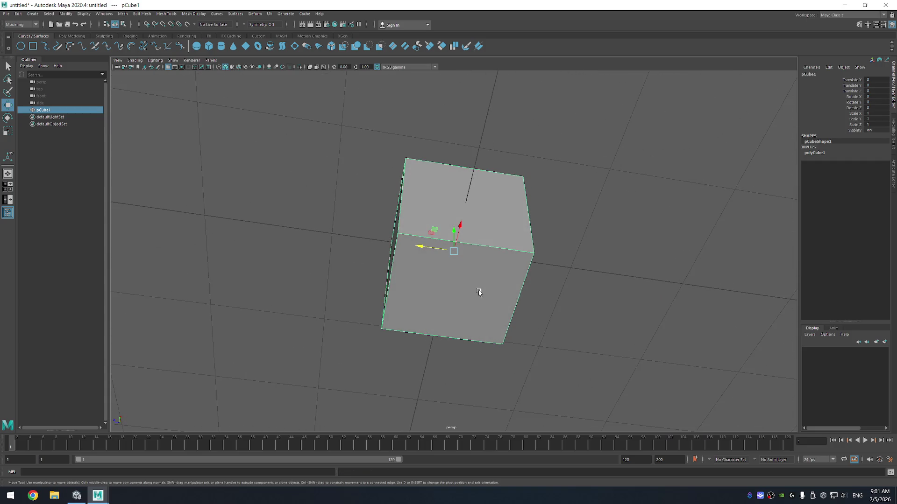
right_click(480, 293)
click(478, 273)
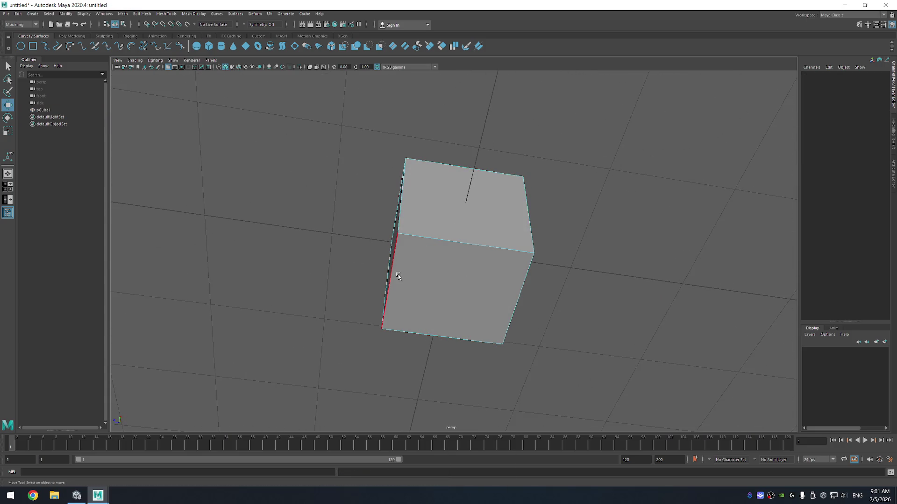
click(397, 275)
click(516, 293)
key(r)
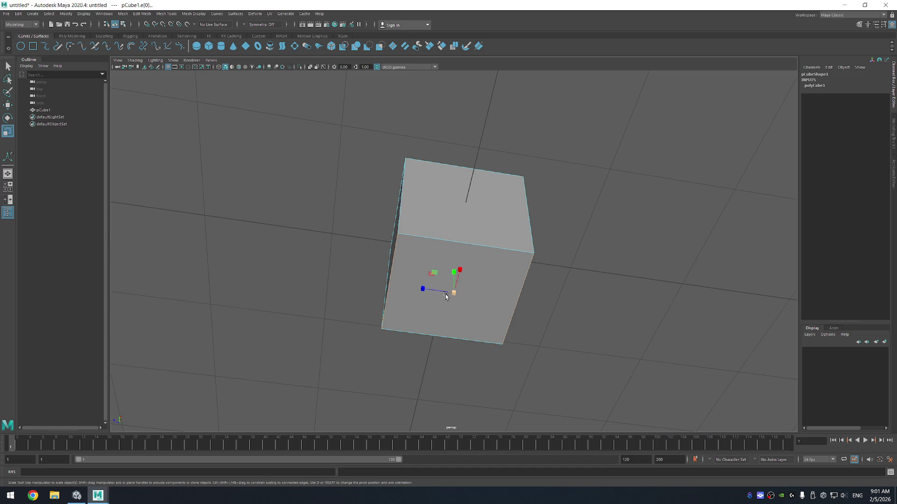
drag(423, 288, 453, 291)
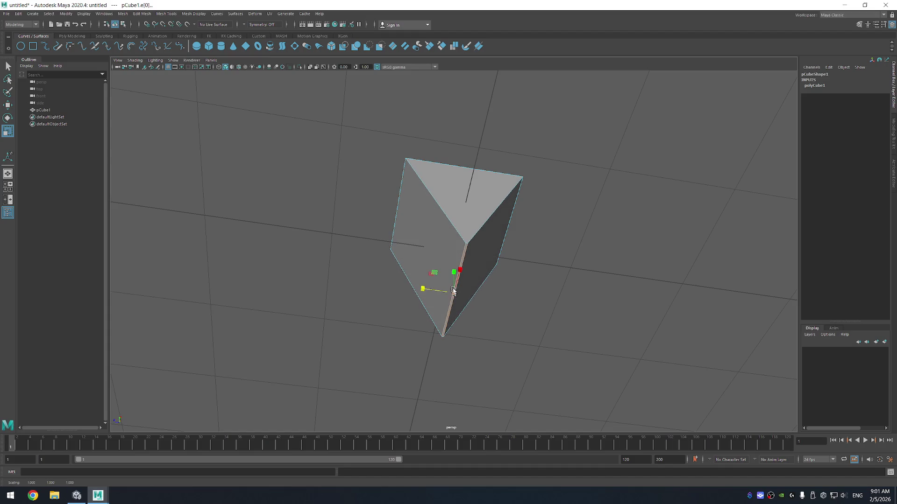
drag(548, 240, 544, 251)
click(425, 312)
key(ctrl+z)
drag(423, 311, 205, 293)
Step: Select opposite edges of the top face and scale them to widen it slightly
drag(477, 234, 514, 170)
click(514, 200)
click(387, 203)
drag(421, 198, 405, 198)
Step: Select the wedge's top face in face mode and try extruding it from the Surfaces menu
click(490, 198)
click(472, 204)
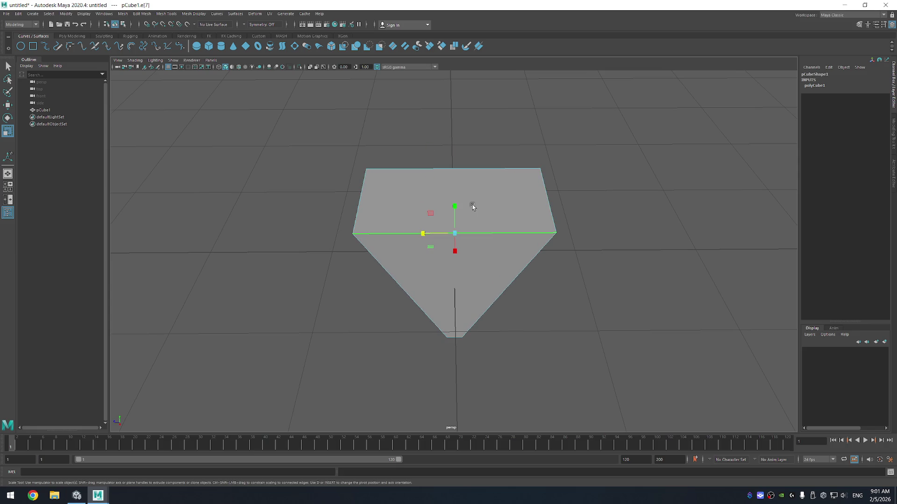
right_click(472, 205)
click(472, 223)
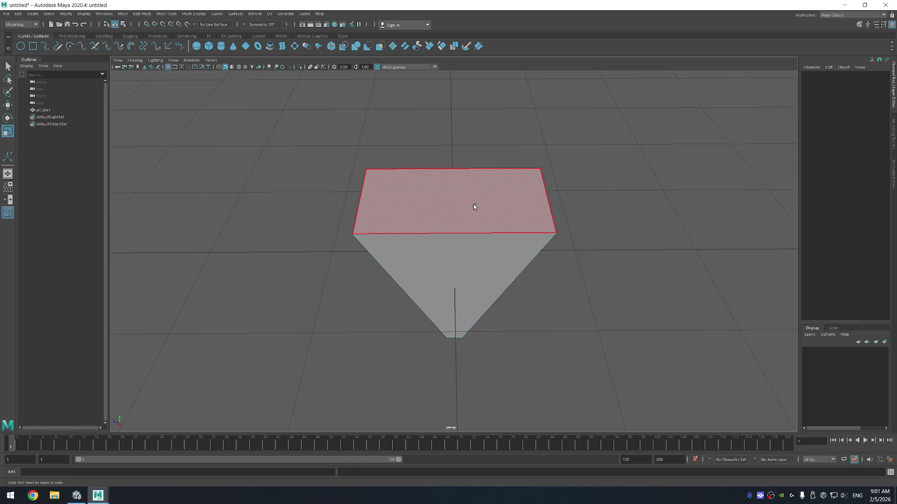
click(474, 207)
click(233, 15)
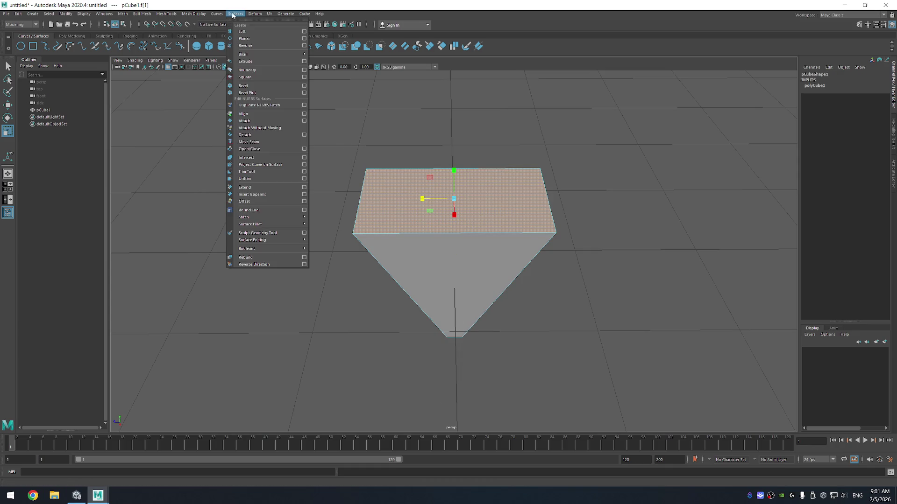
click(257, 61)
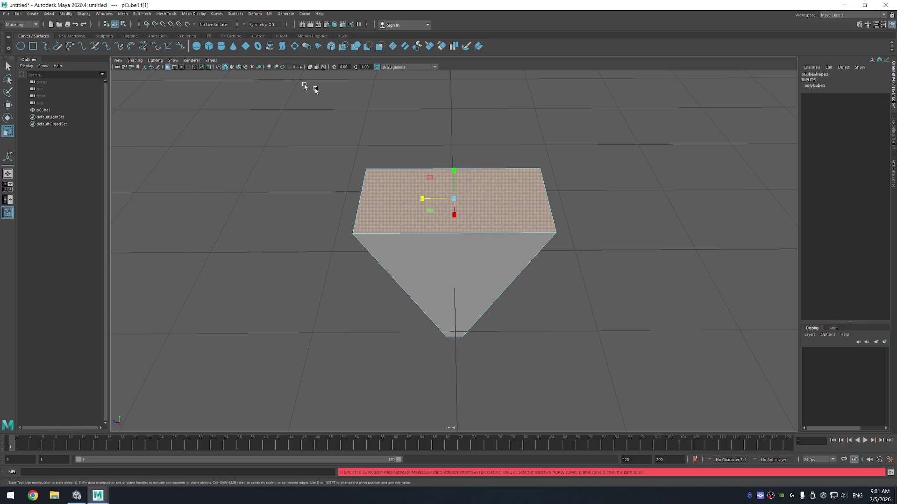
Step: Raise the top face upward and browse the Curves menu without choosing anything
key(w)
drag(453, 167, 455, 151)
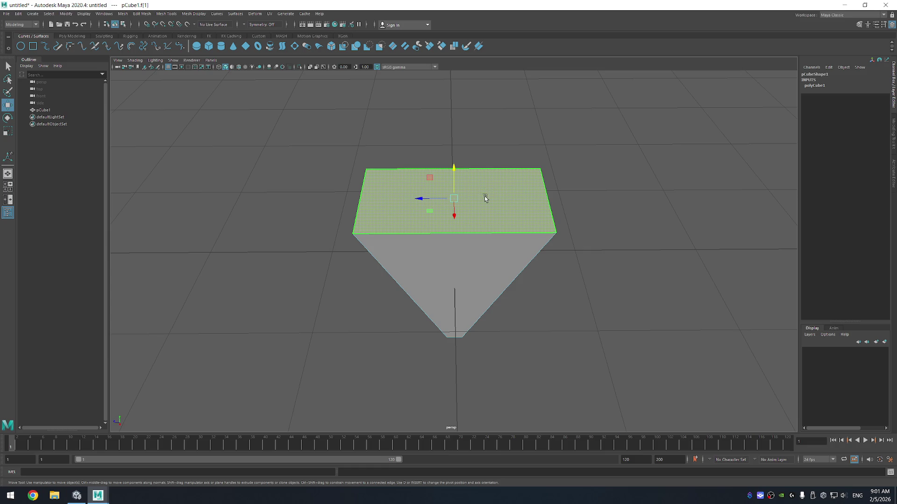
right_click(485, 199)
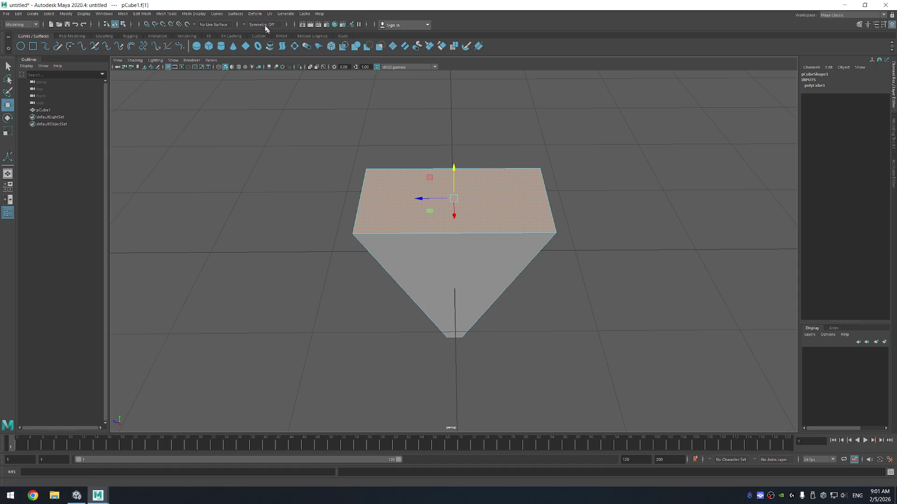
click(221, 14)
mouse_move(206, 16)
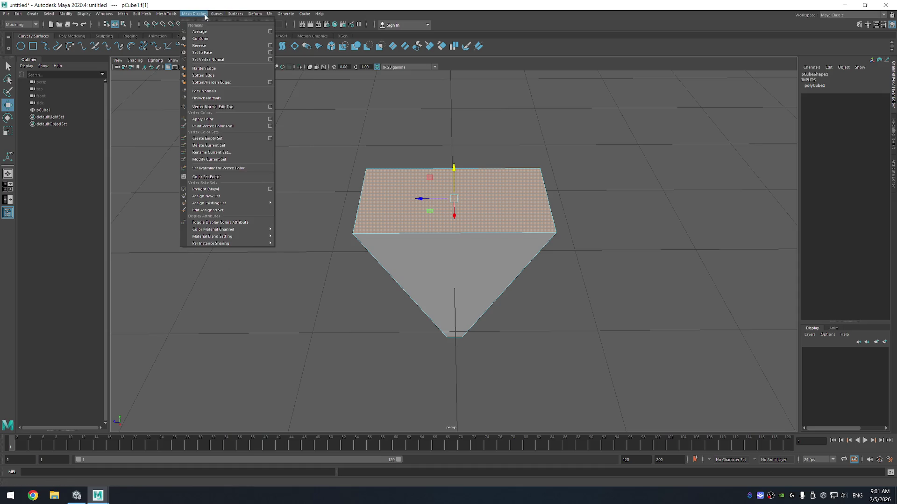
click(181, 47)
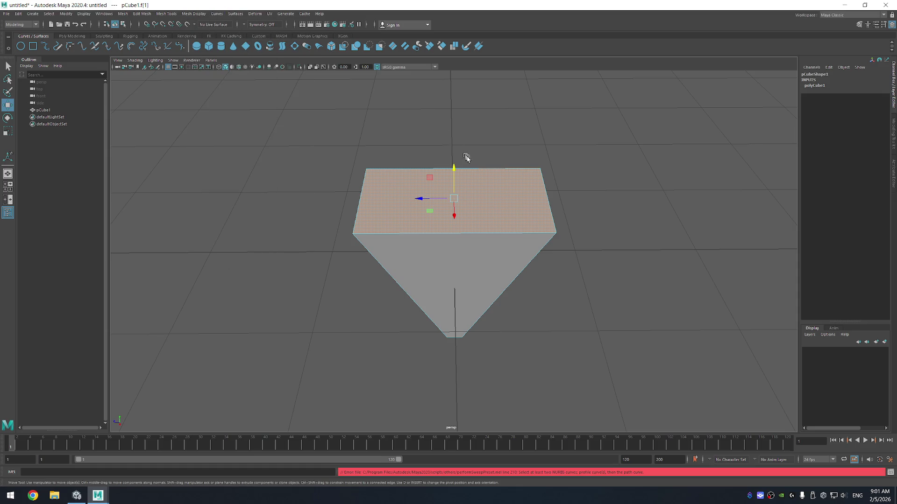
Step: Reselect the top face and apply Edit Mesh > Extrude to it
click(474, 170)
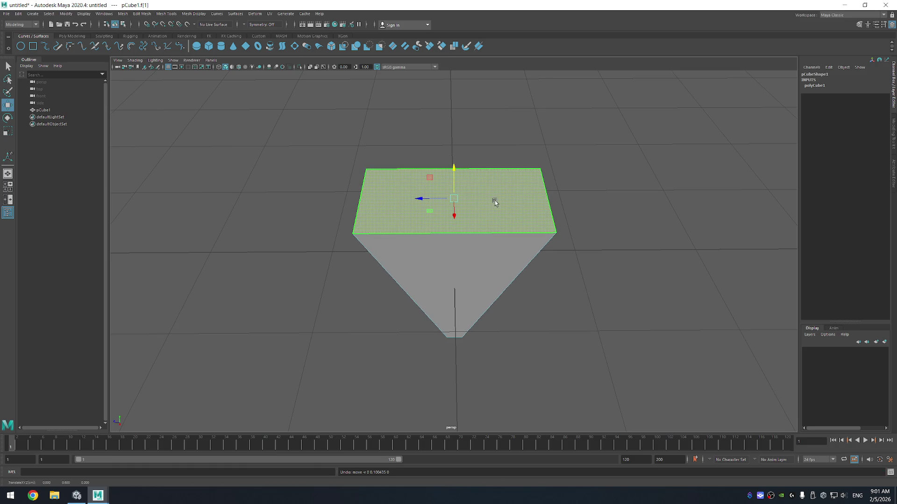
key(g)
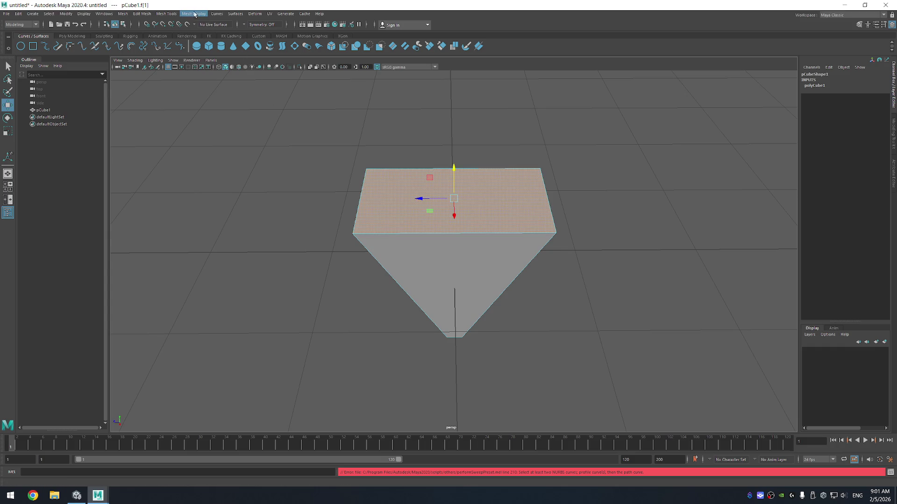
click(139, 14)
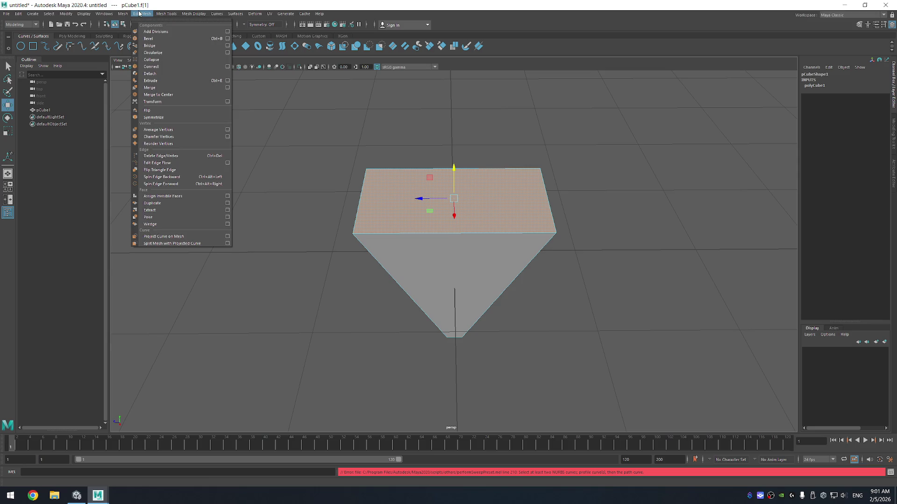
click(158, 80)
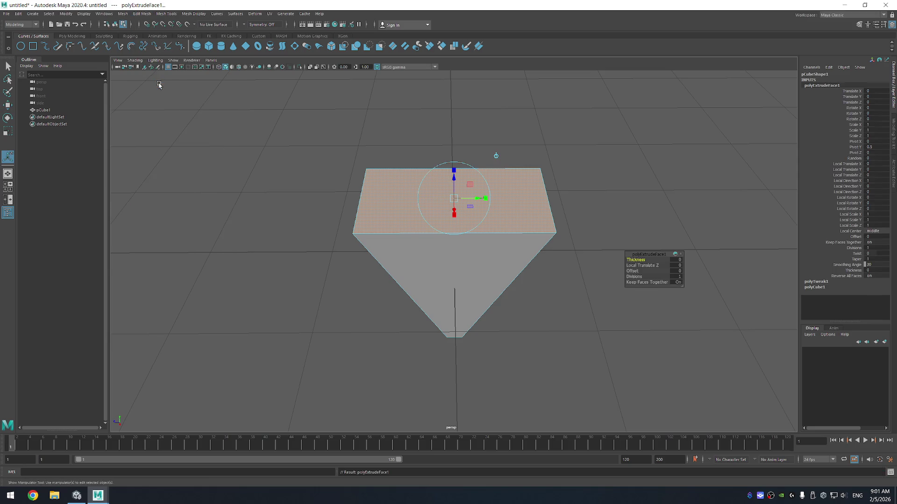
Step: Scale the extruded top face inward to form an inset
drag(455, 176, 457, 166)
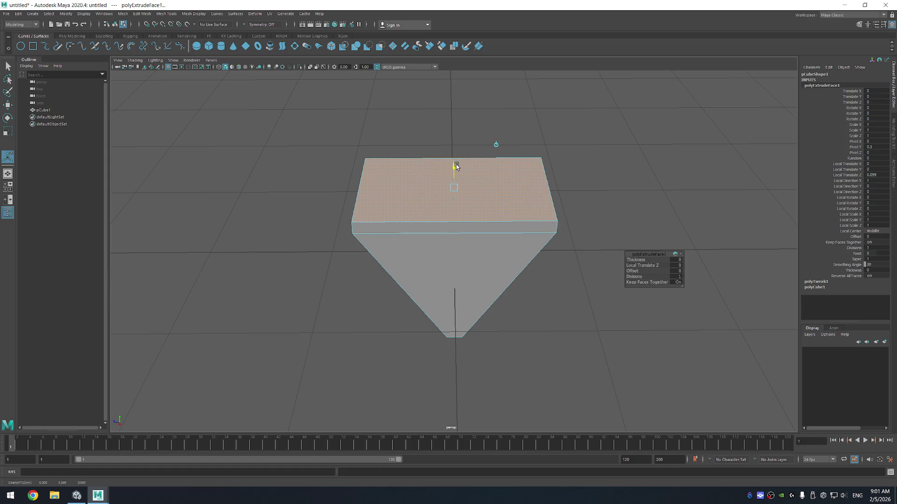
key(ctrl+z)
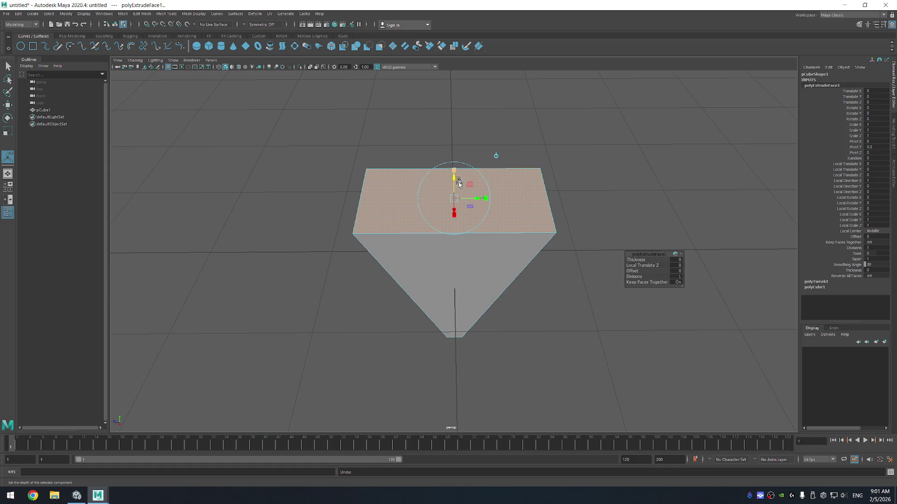
key(r)
drag(453, 199, 400, 195)
key(w)
drag(455, 164, 466, 56)
key(ctrl+z)
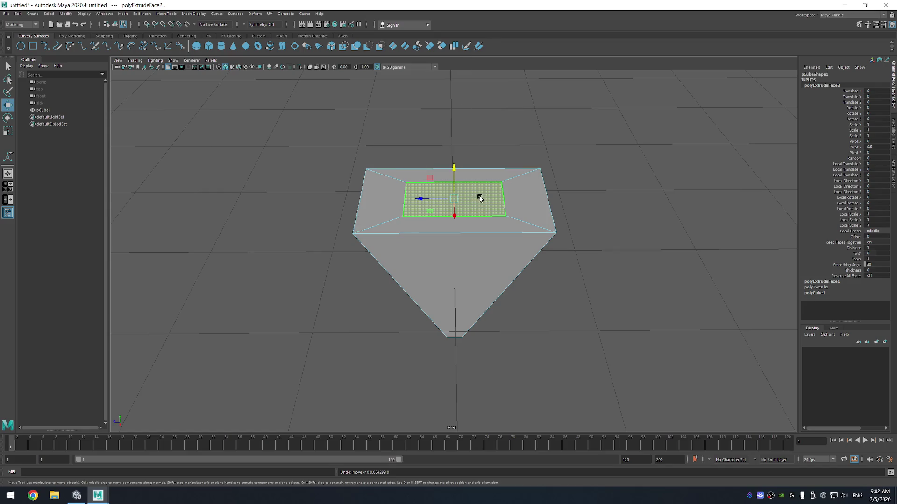
Step: Extrude the inset face again with Ctrl+E and pull it up into the arrow's shaft
click(478, 201)
key(ctrl+e)
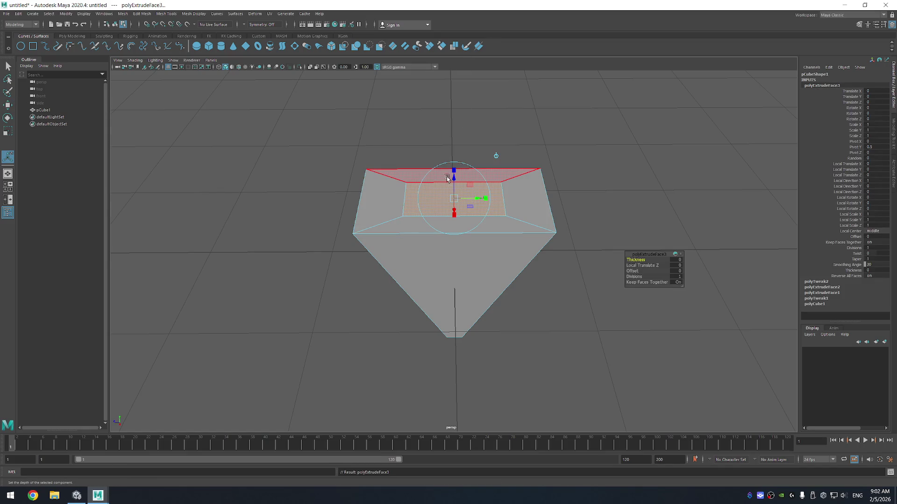
drag(454, 173, 454, 72)
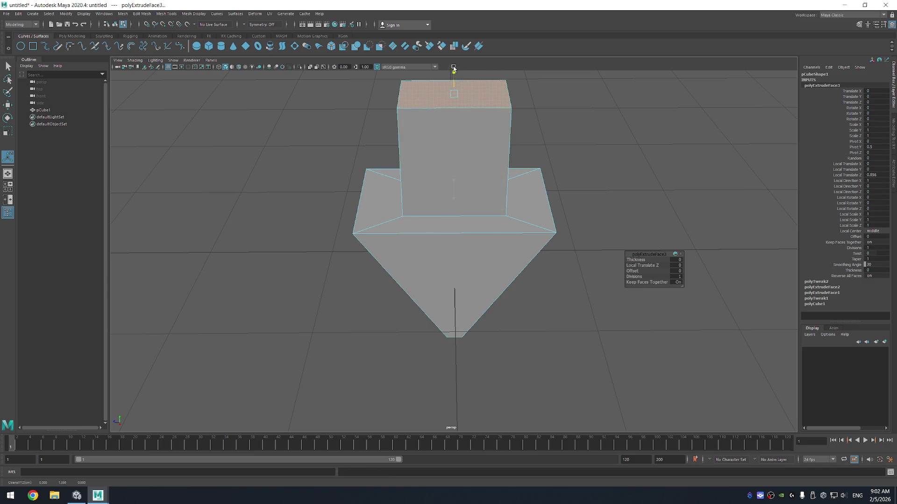
scroll(down, 3)
drag(562, 201, 457, 204)
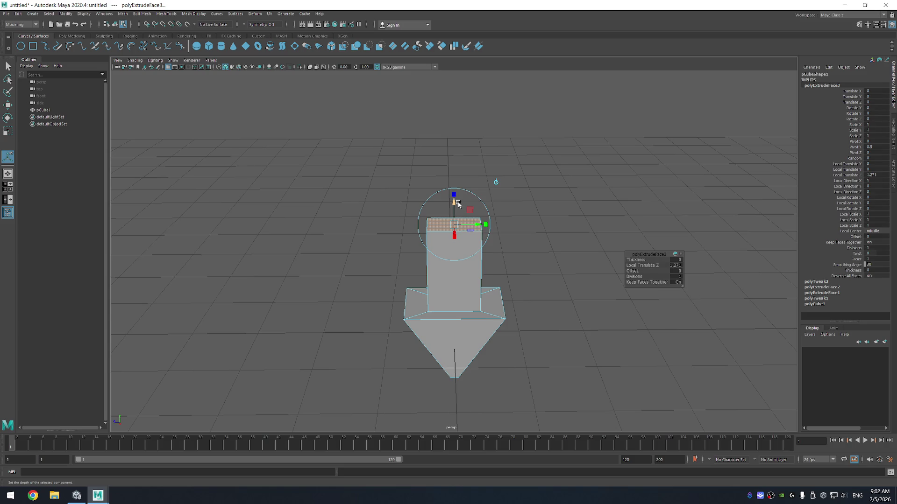
drag(514, 236, 503, 292)
Step: Select the whole pCube1 arrow, nudge it upward, and scale it narrower along X
click(46, 111)
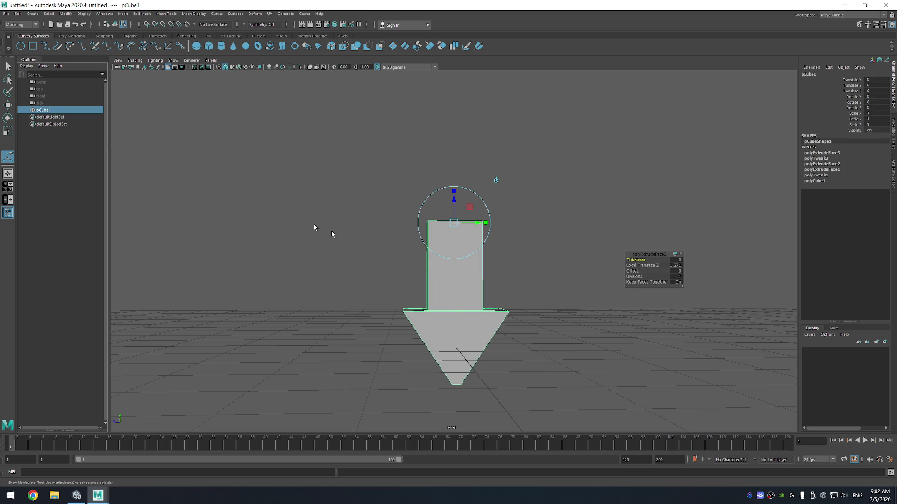
key(w)
drag(453, 310, 388, 286)
key(e)
key(r)
drag(488, 287, 466, 288)
drag(358, 267, 454, 337)
key(F11)
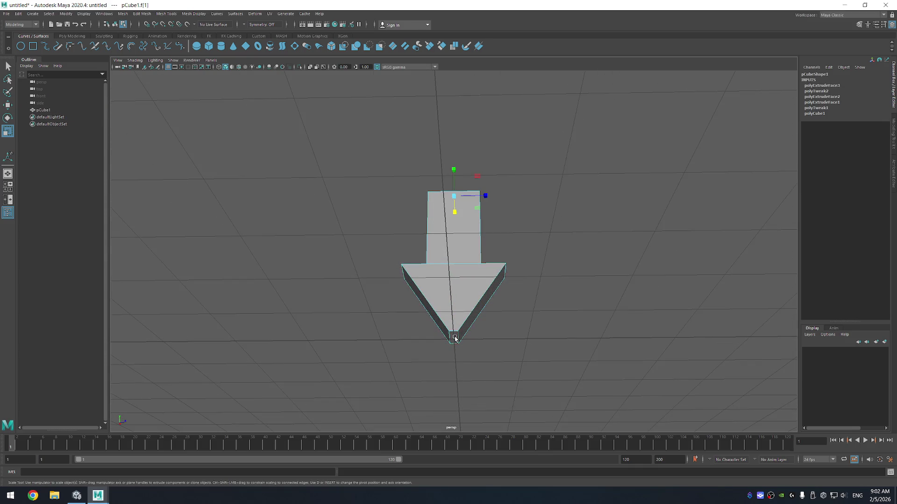
Step: Select the arrow's tip face, extrude and squeeze it narrower, then undo both edits
right_click(453, 335)
click(454, 323)
click(455, 336)
key(ctrl+e)
key(f)
drag(473, 278, 531, 279)
key(e)
key(f)
key(r)
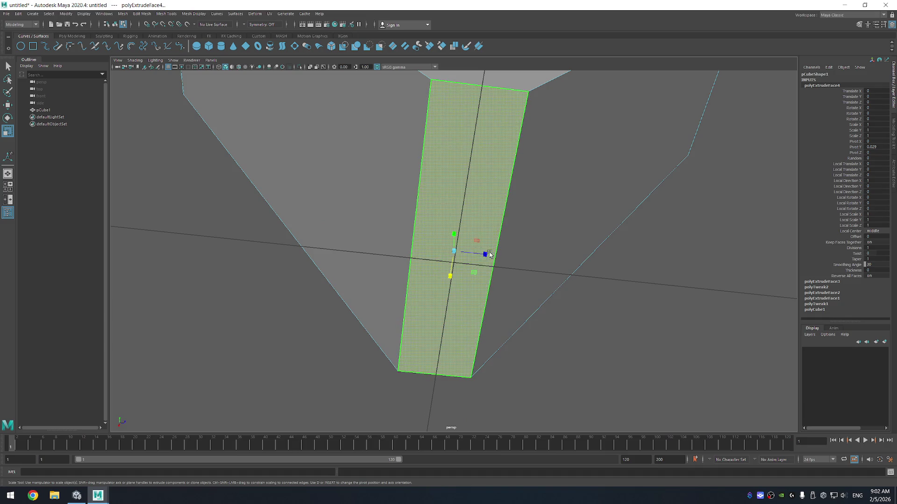
drag(485, 254, 479, 254)
key(ctrl+z)
key(ctrl+z)
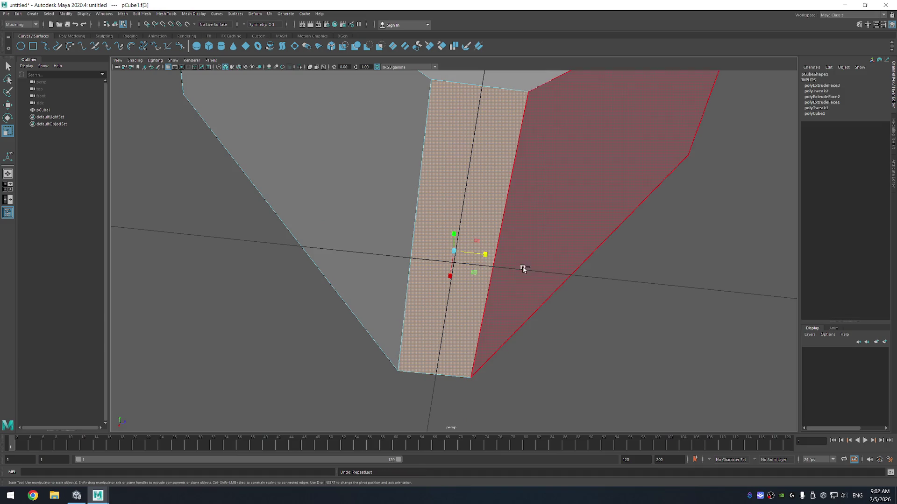
key(ctrl+z)
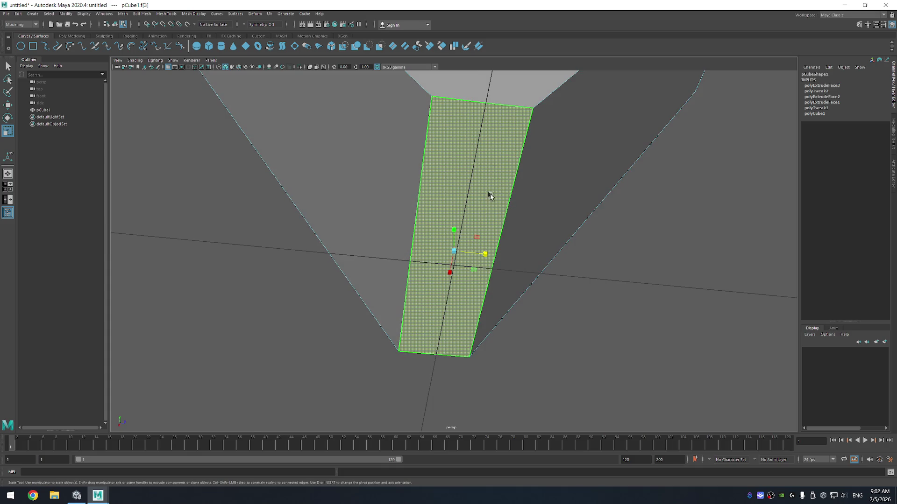
Step: Try moving the tip face down, undo it, and frame the tip from a high angle for scaling
key(w)
drag(454, 231, 455, 250)
key(ctrl+z)
key(e)
key(r)
key(f)
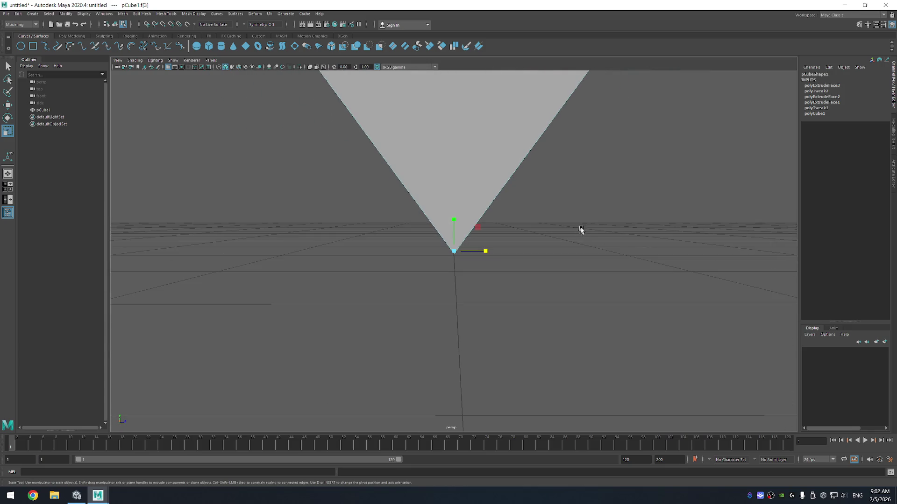
scroll(down, 3)
drag(580, 231, 631, 308)
scroll(up, 3)
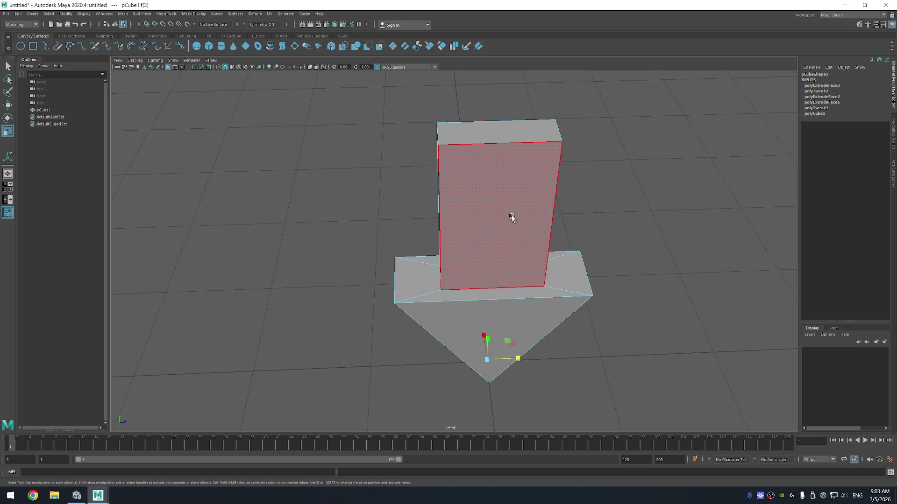
Step: Select the shaft's narrow side face and scale it inward to about 0.634
drag(549, 203, 511, 242)
click(485, 254)
drag(685, 208, 561, 240)
click(481, 281)
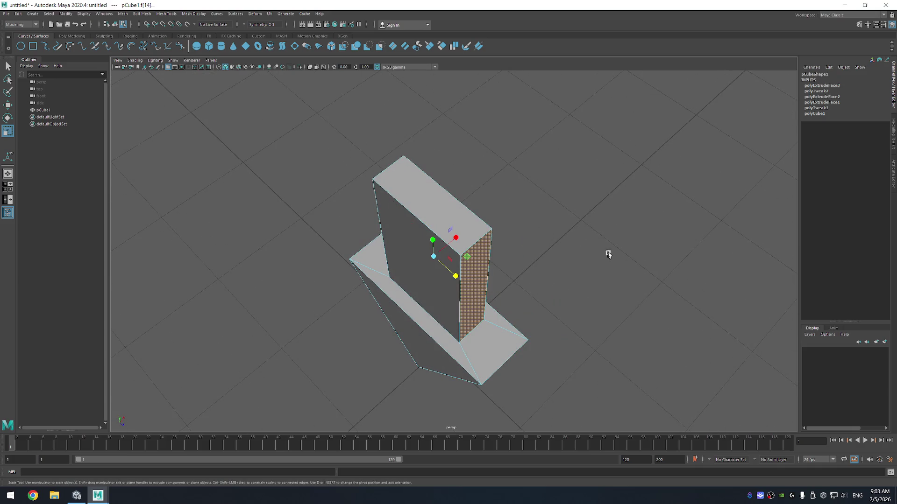
key(ctrl+z)
key(ctrl+z)
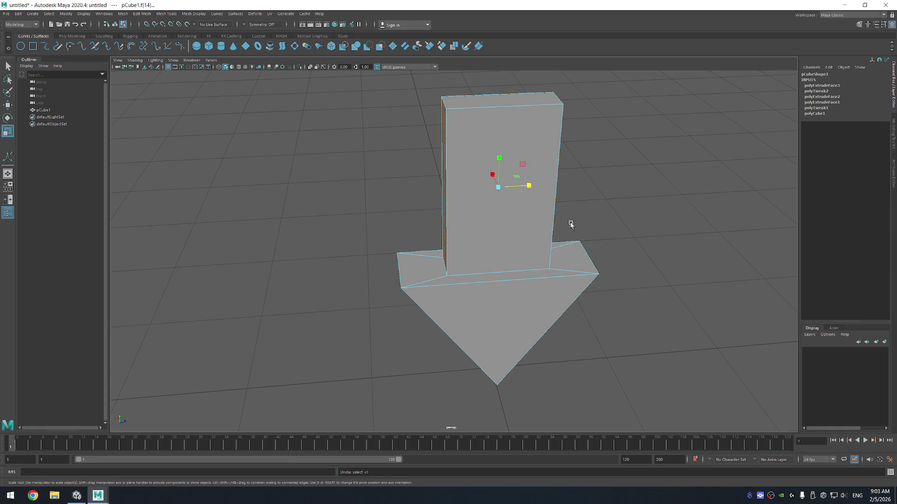
drag(528, 185, 519, 186)
drag(369, 200, 353, 190)
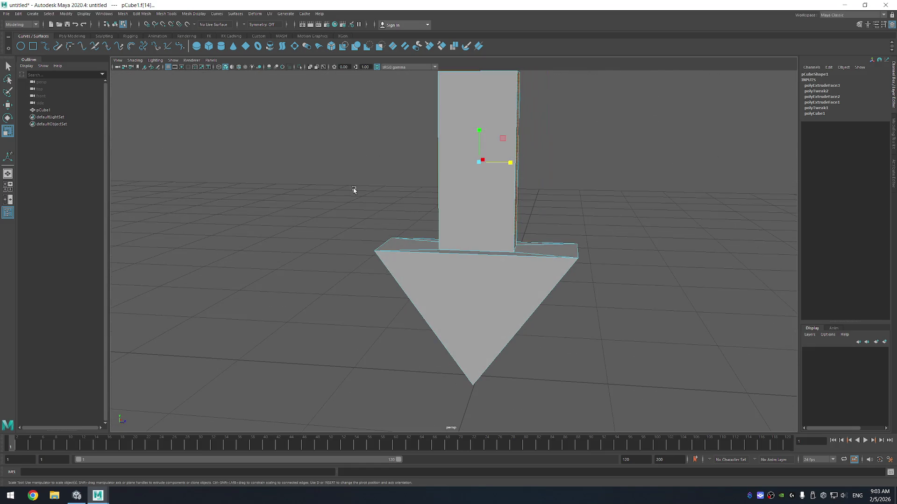
Step: Try raising the shaft's top face, undo it, and clear the face selection
scroll(down, 3)
key(w)
drag(473, 151, 499, 73)
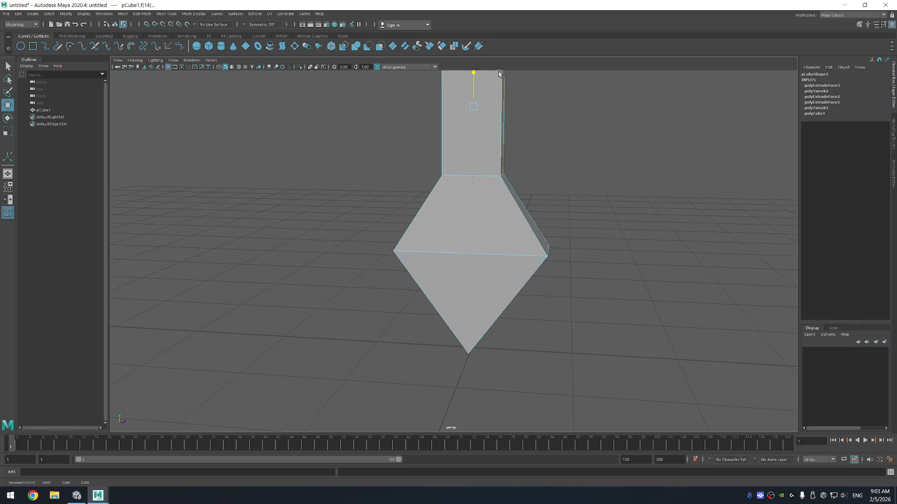
key(ctrl+z)
key(ctrl+z)
key(ctrl+z)
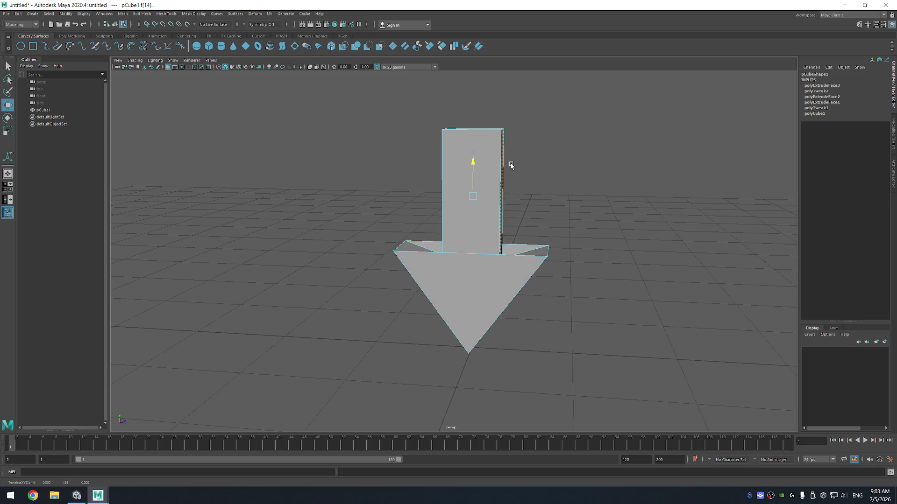
click(576, 202)
drag(577, 202, 567, 192)
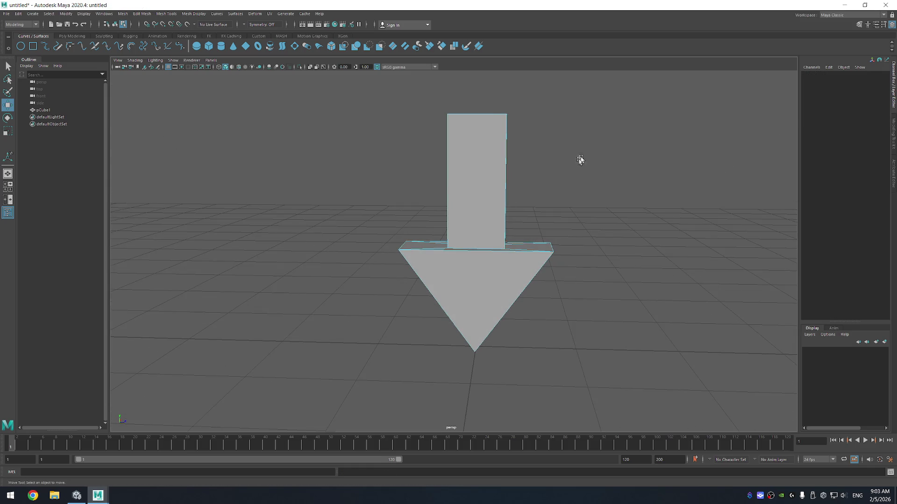
Step: Undo the last edit and switch the arrow back to Object Mode selection
key(ctrl+z)
right_click(556, 162)
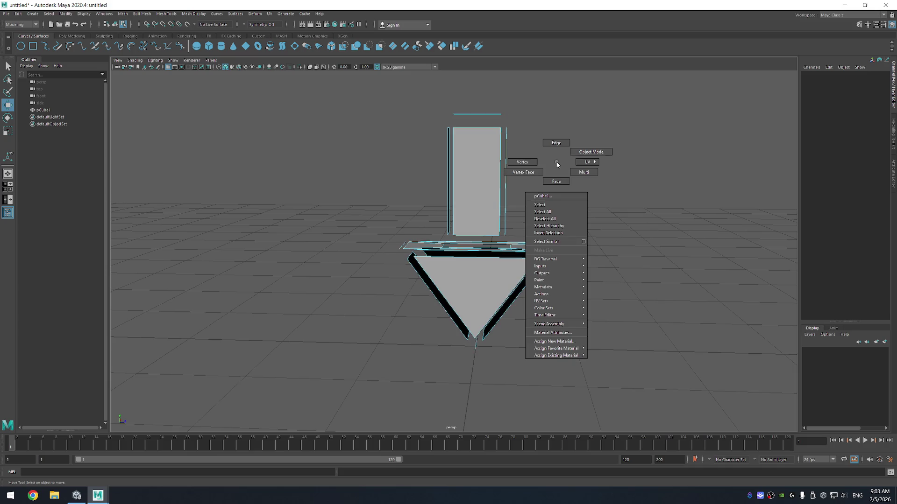
click(568, 156)
drag(567, 167, 547, 168)
drag(552, 214, 610, 184)
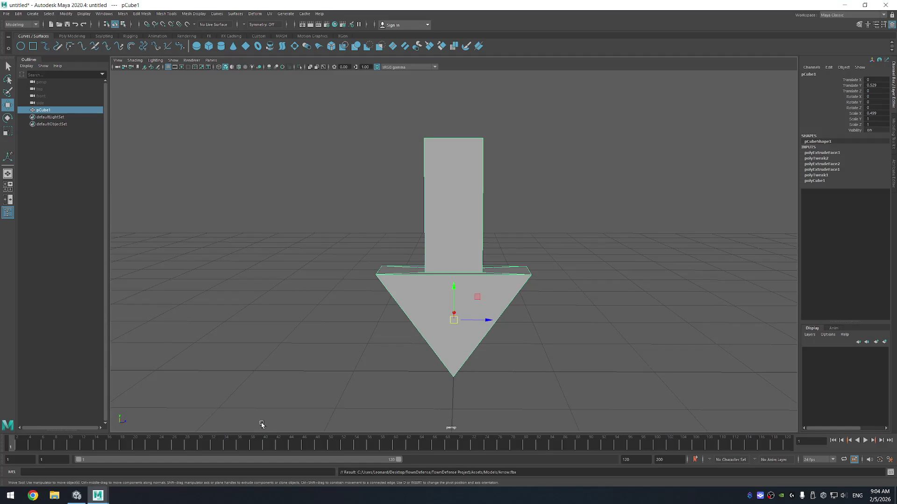
Step: In Unity, inspect the imported Arrow model in Assets/Models and spin its preview
click(843, 7)
scroll(down, 3)
scroll(down, 3)
scroll(up, 3)
click(552, 379)
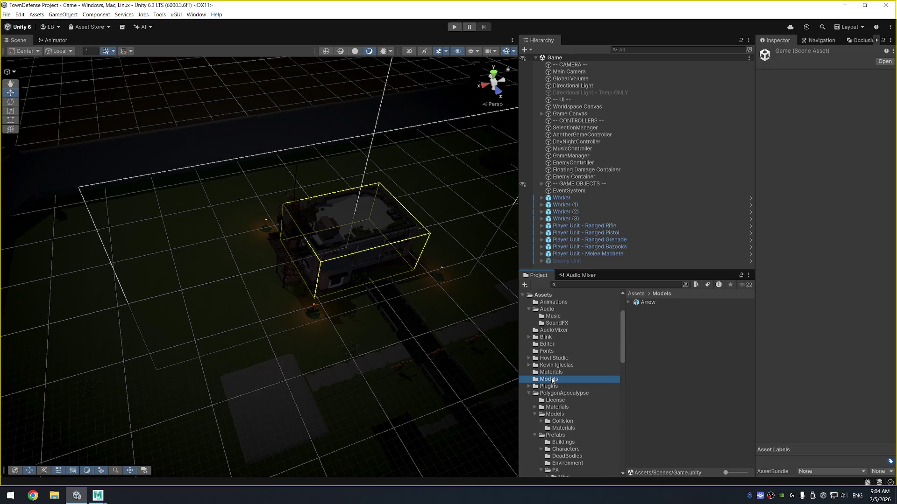
click(657, 303)
click(835, 422)
drag(834, 422, 824, 418)
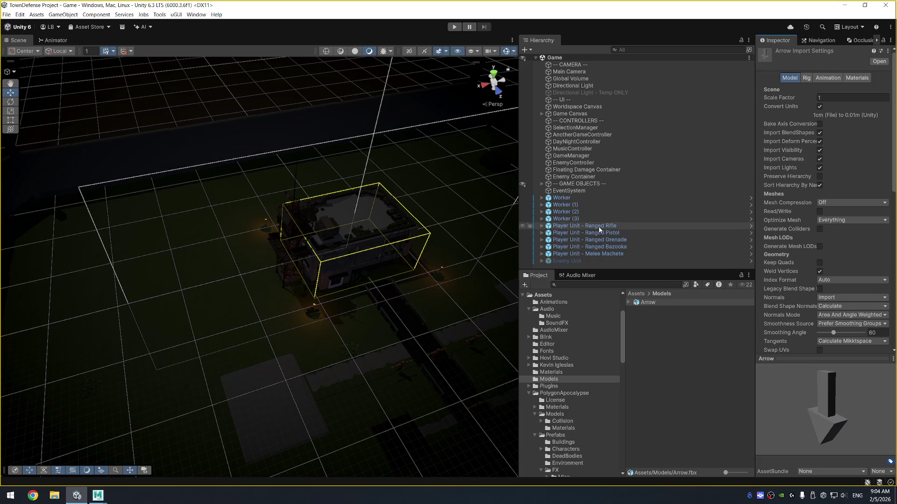
Step: Open the Target Movement Indicator prefab from Prefab/UI for editing
scroll(down, 3)
scroll(down, 3)
scroll(down, 3)
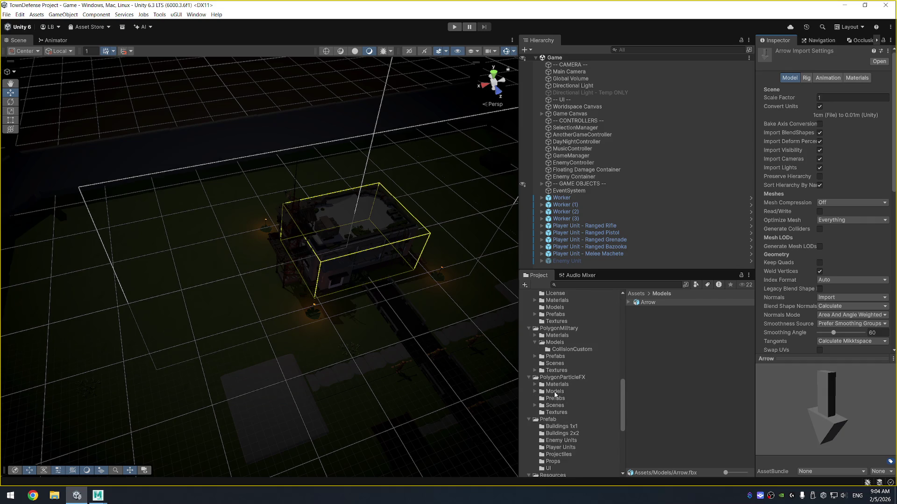
click(549, 419)
click(566, 460)
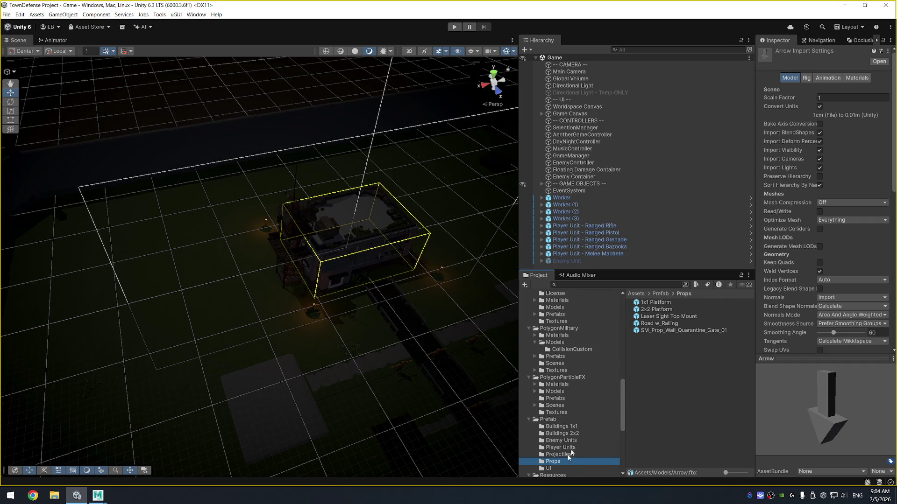
key(Down)
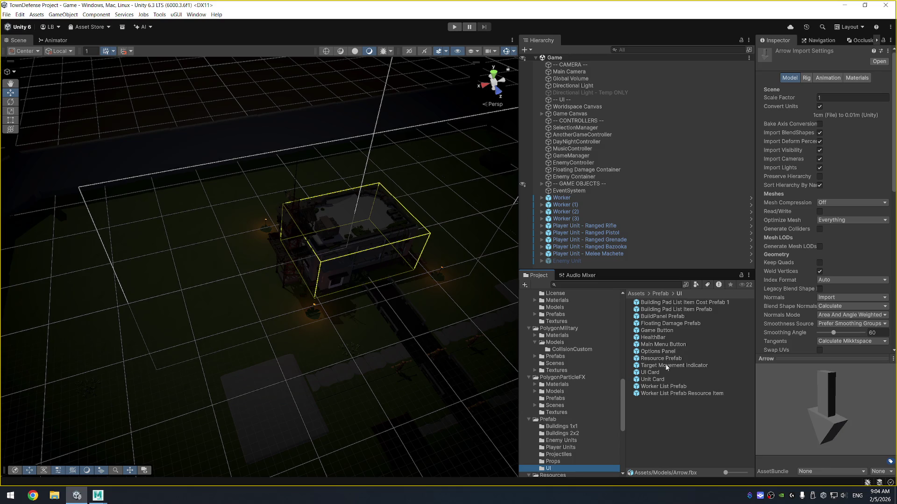
double_click(685, 366)
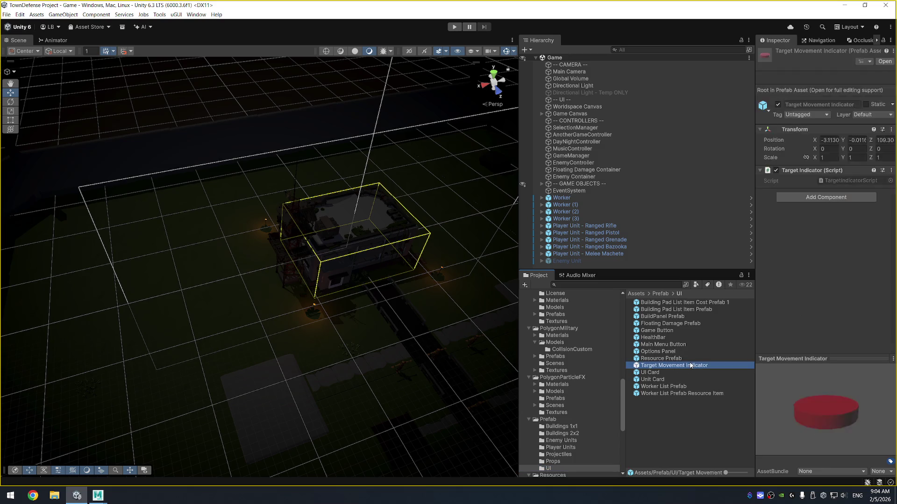
scroll(up, 3)
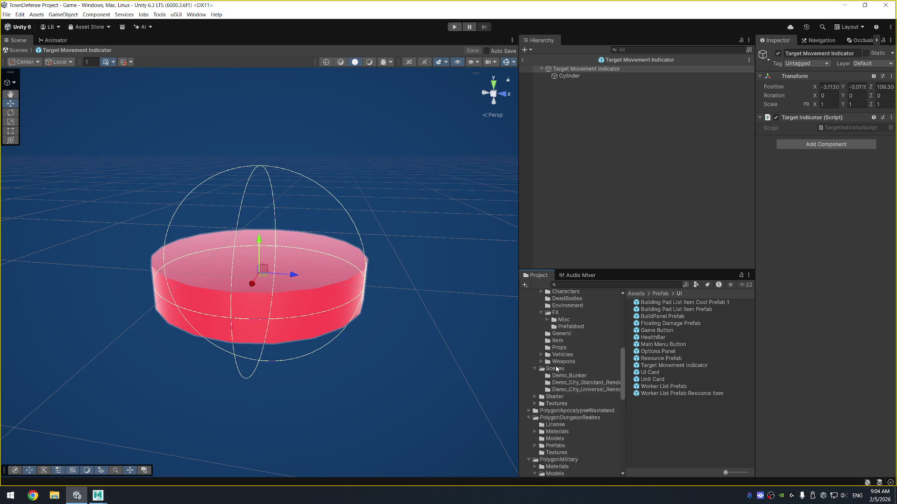
Step: Add the Arrow model under Target Movement Indicator and adjust its import scale factor
click(554, 354)
drag(648, 303, 609, 95)
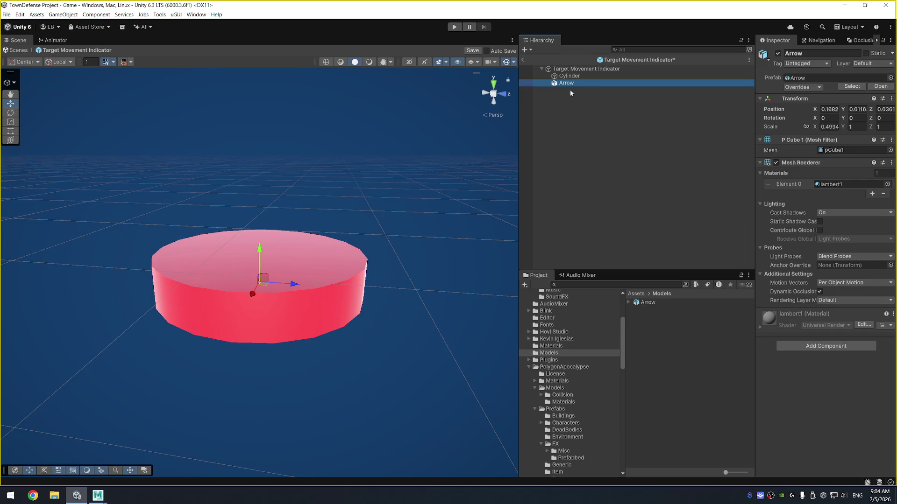
key(f)
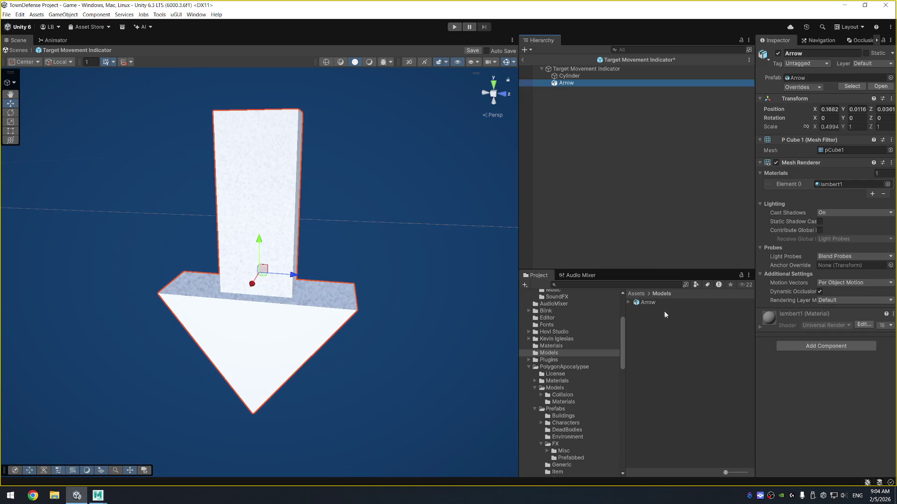
click(665, 304)
click(827, 98)
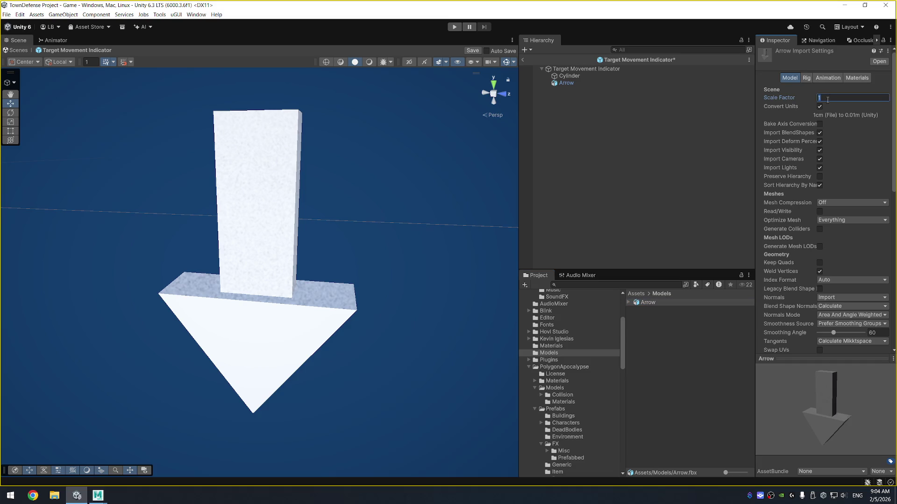
scroll(down, 3)
click(879, 286)
Step: Set the Arrow model's import Scale Factor to 100 and apply it
click(566, 83)
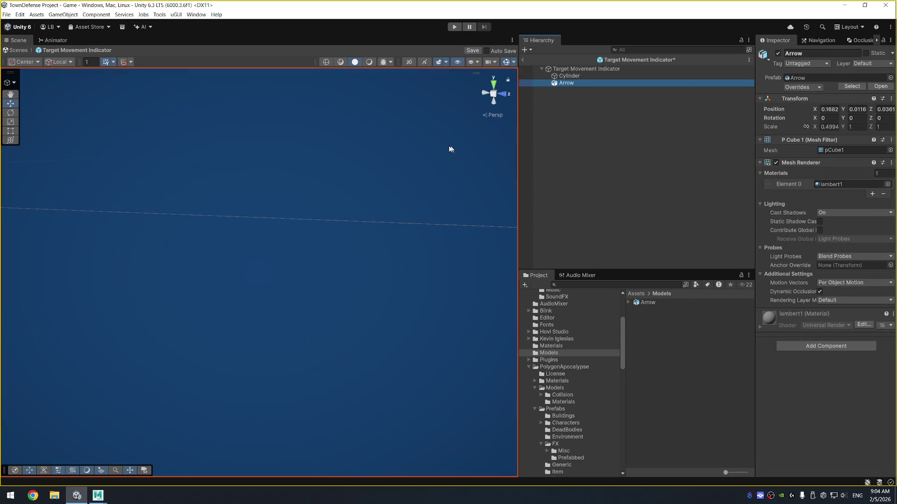
key(f)
scroll(down, 3)
drag(331, 284, 340, 255)
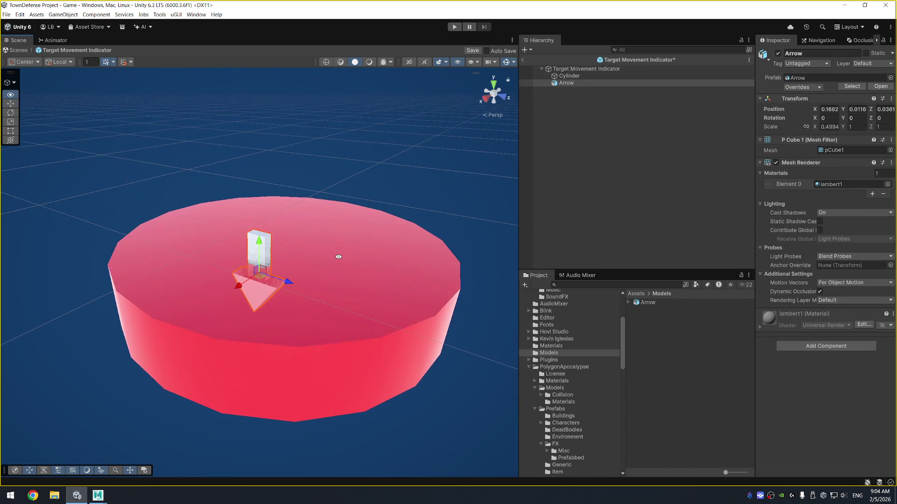
click(686, 310)
click(648, 302)
click(827, 97)
text(100)
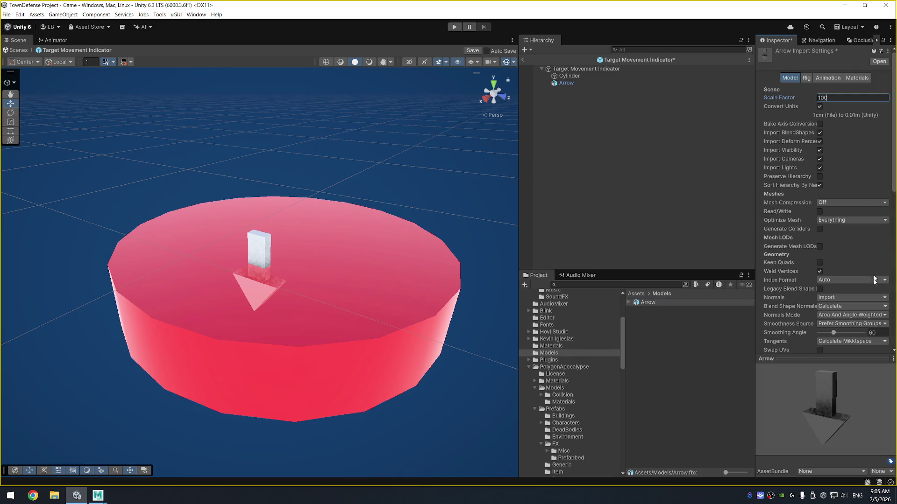
scroll(down, 3)
click(879, 262)
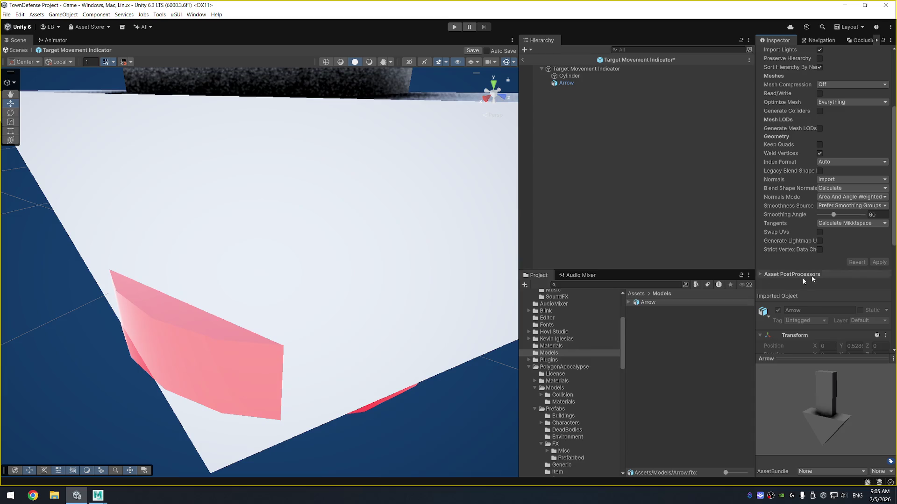
scroll(down, 3)
drag(356, 298, 227, 314)
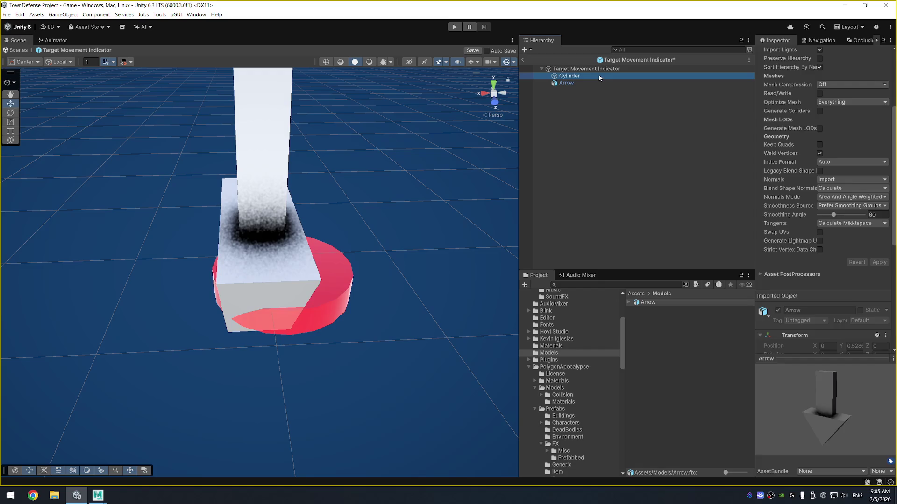
Step: Reset the Arrow's position inside the prefab to 0, 0, 0
click(599, 77)
click(625, 83)
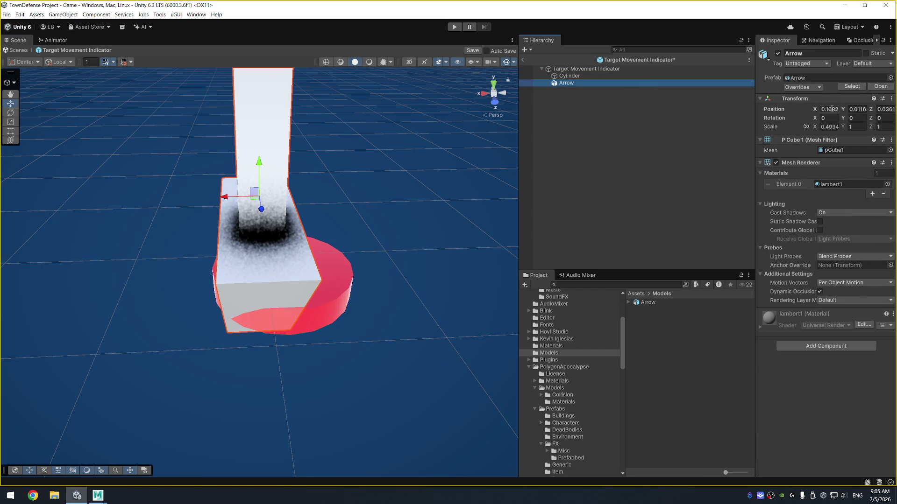
click(829, 109)
text(0)
key(Tab)
text(0)
key(Tab)
text(0)
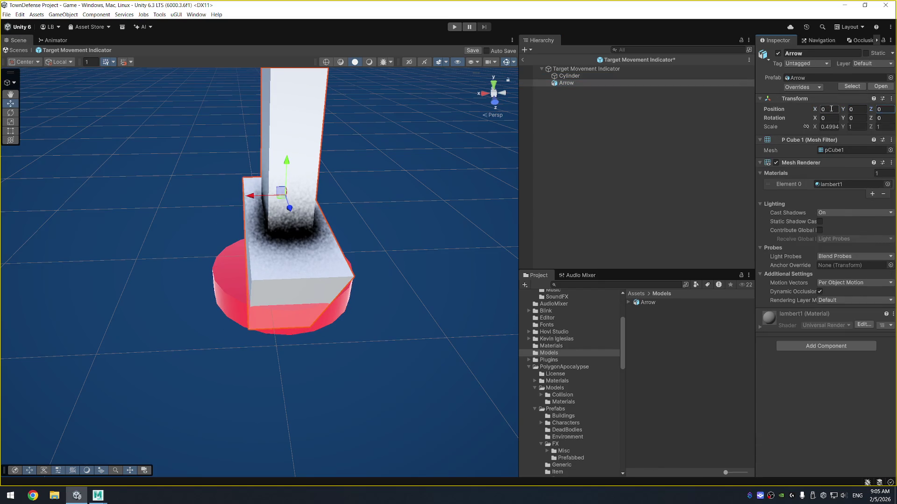
drag(401, 231, 616, 166)
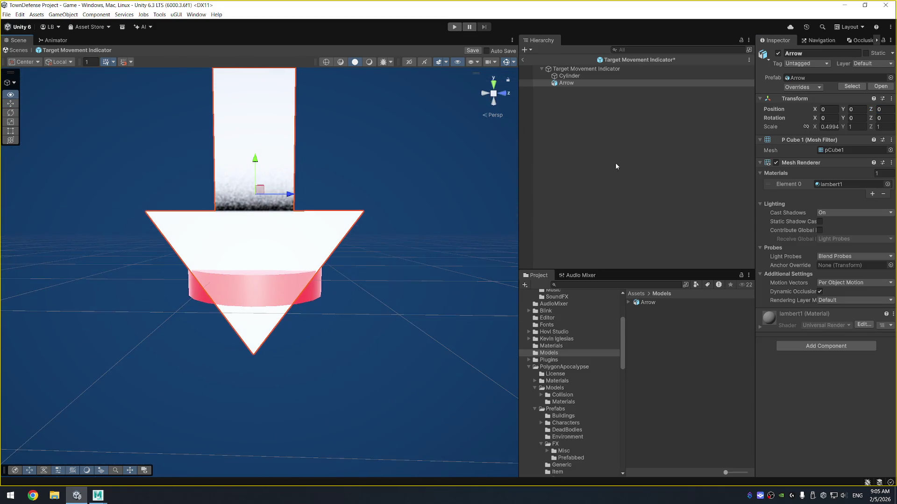
Step: Halve the Arrow model's import Scale Factor to 50 and apply it
click(679, 303)
click(845, 95)
text(50)
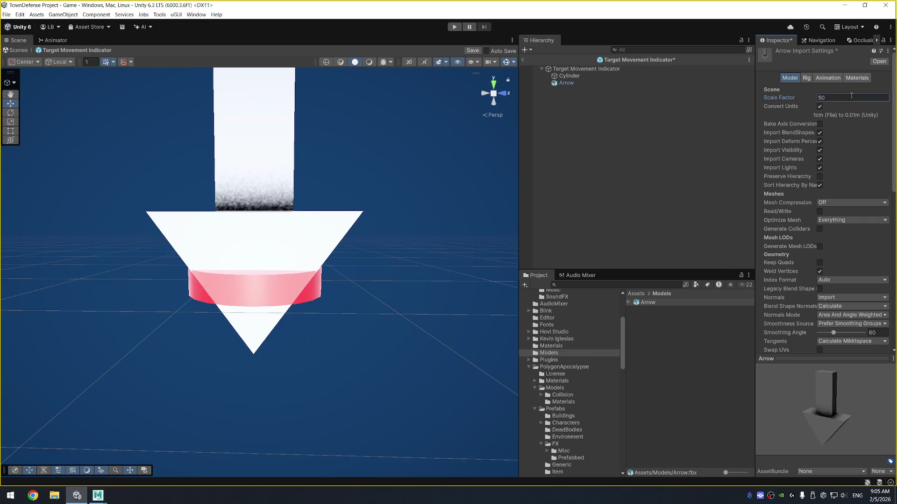
scroll(down, 3)
click(879, 238)
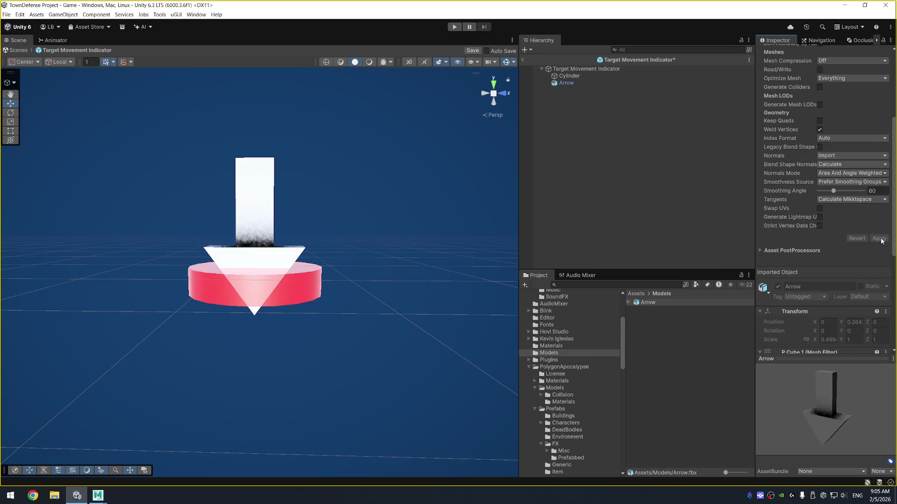
Step: Raise the Arrow in the prefab to a height of about 0.156
drag(402, 254, 378, 265)
click(567, 83)
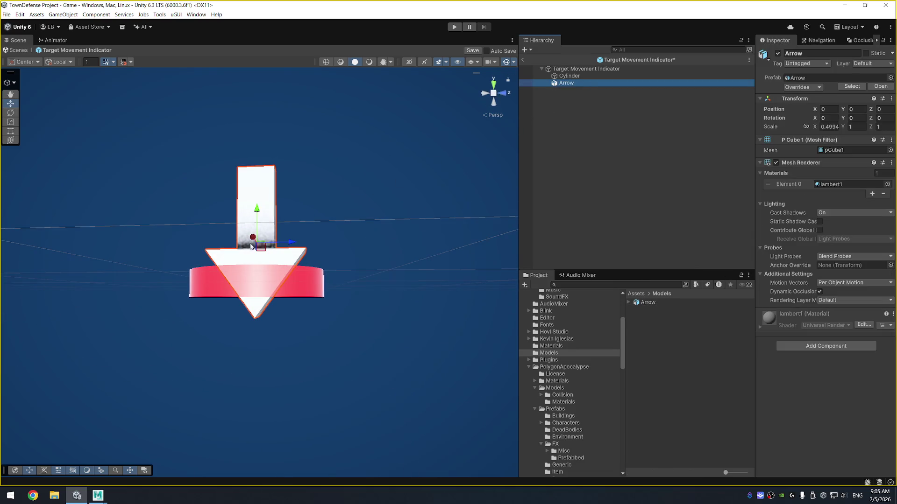
drag(258, 211, 263, 193)
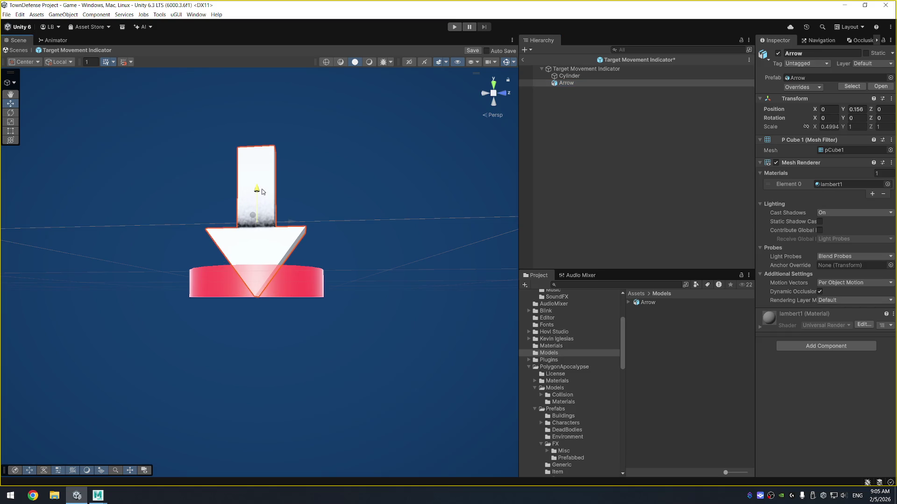
drag(387, 198, 326, 304)
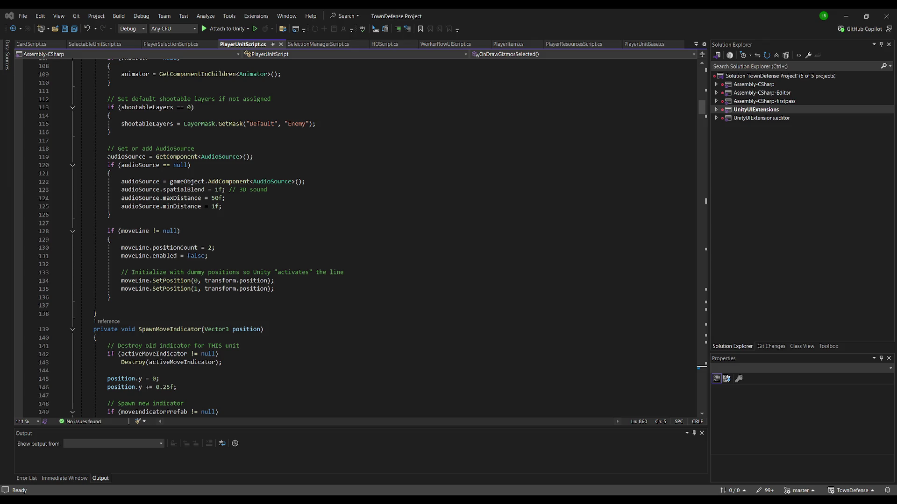
Step: Back in Unity, select the Target Movement Indicator root and open its TargetIndicatorScript
key(alt+Tab)
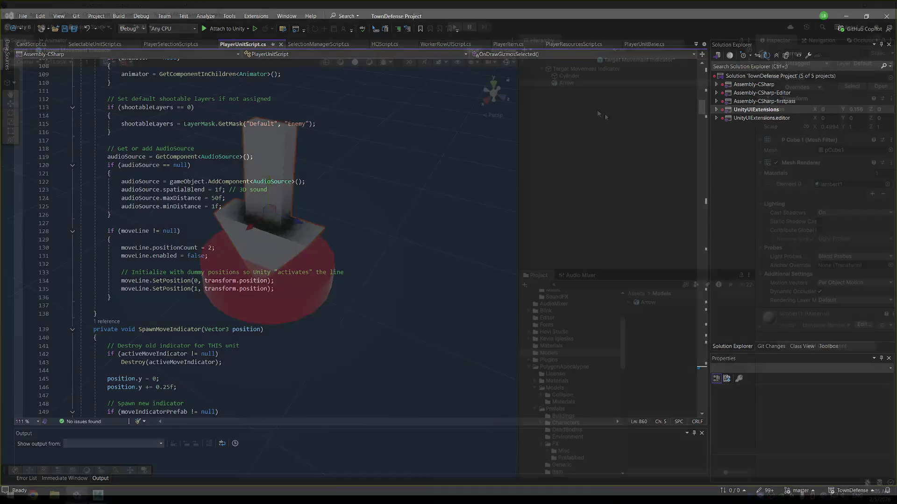
click(576, 69)
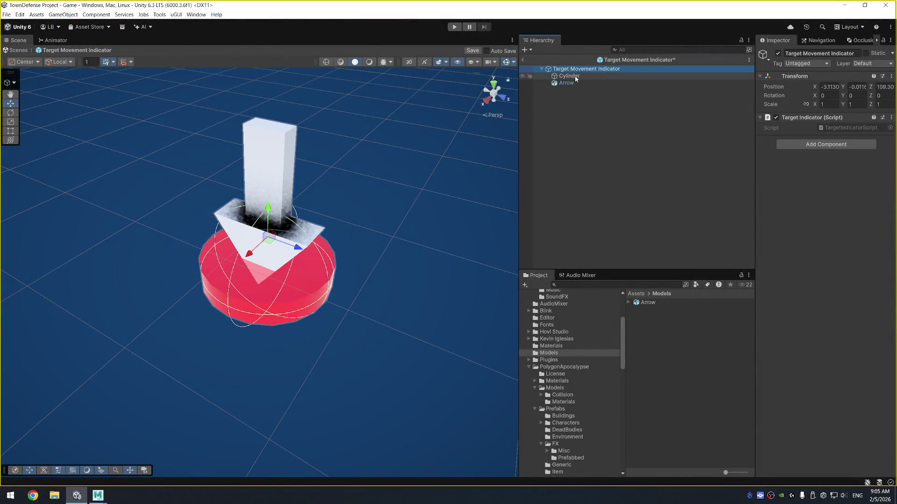
click(569, 76)
click(579, 68)
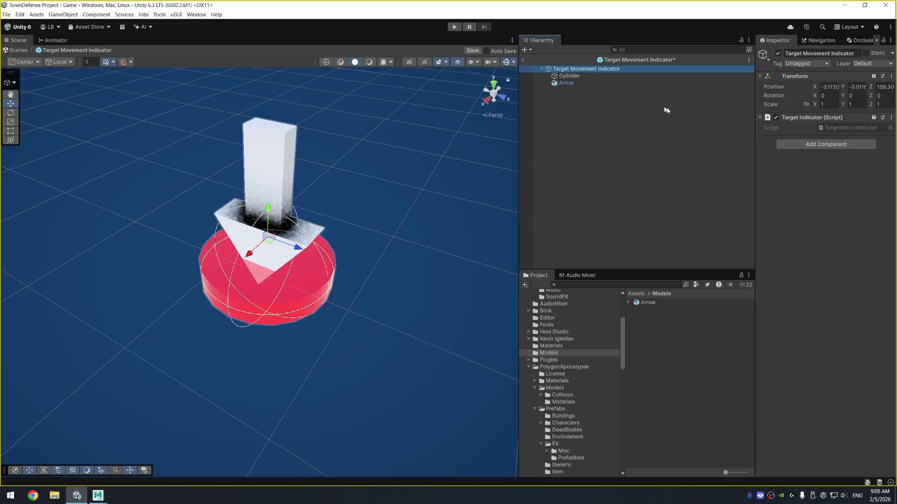
double_click(848, 128)
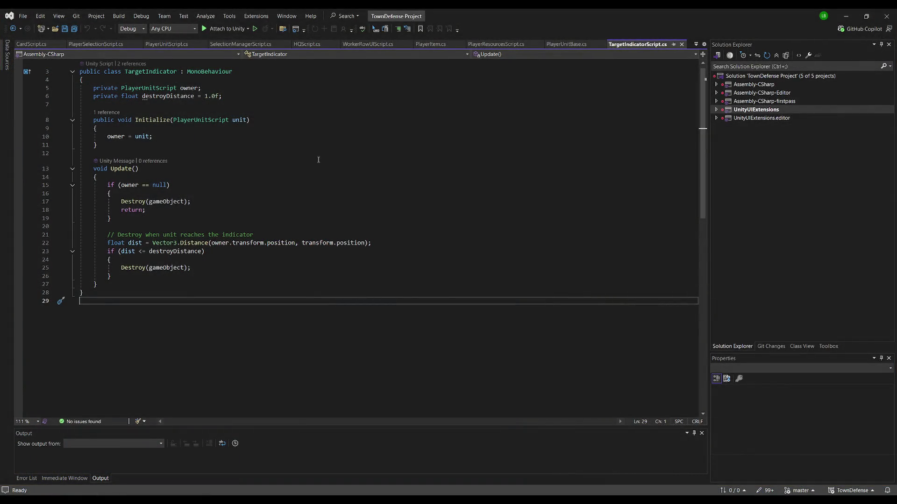
Step: Paste the Hover Settings amplitude and speed fields at the top of the class body
click(361, 155)
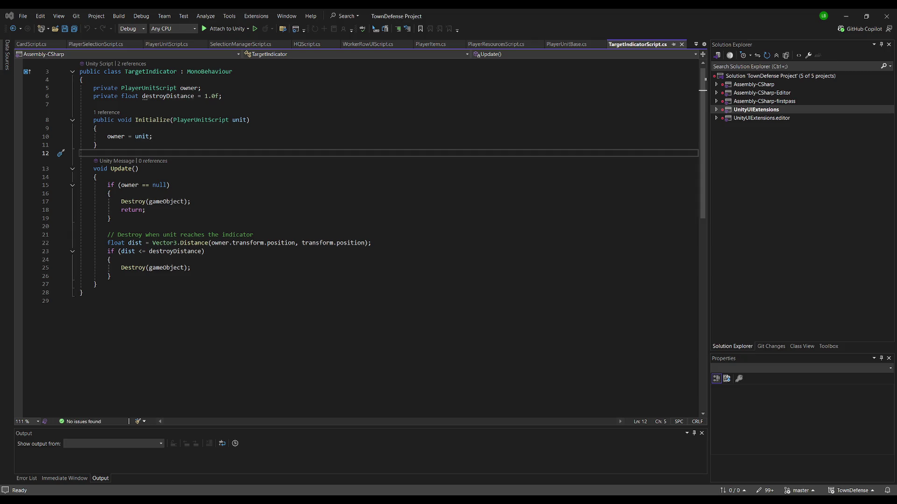
click(153, 80)
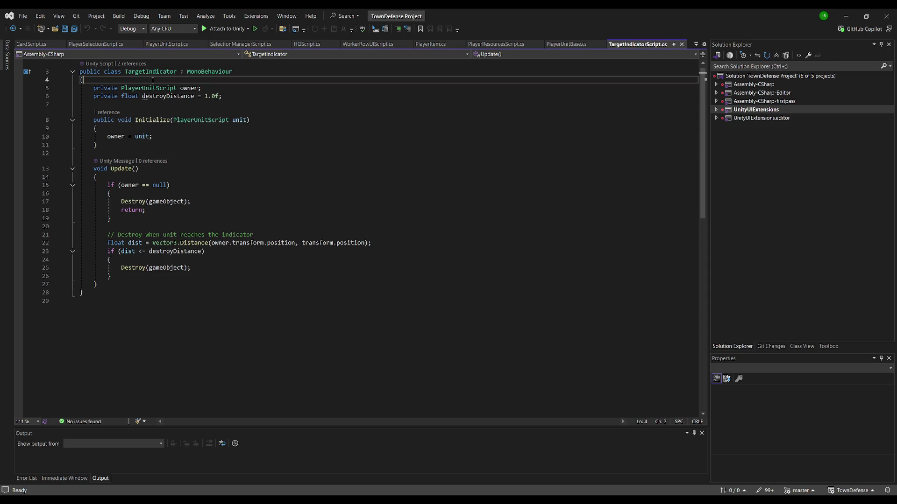
key(Return)
text([Header("Hover Settings")][SerializeField] private float amplitude = 0.25f; // How far up/down [SerializeField] private float speed = 2f; // How fast it moves)
key(Return)
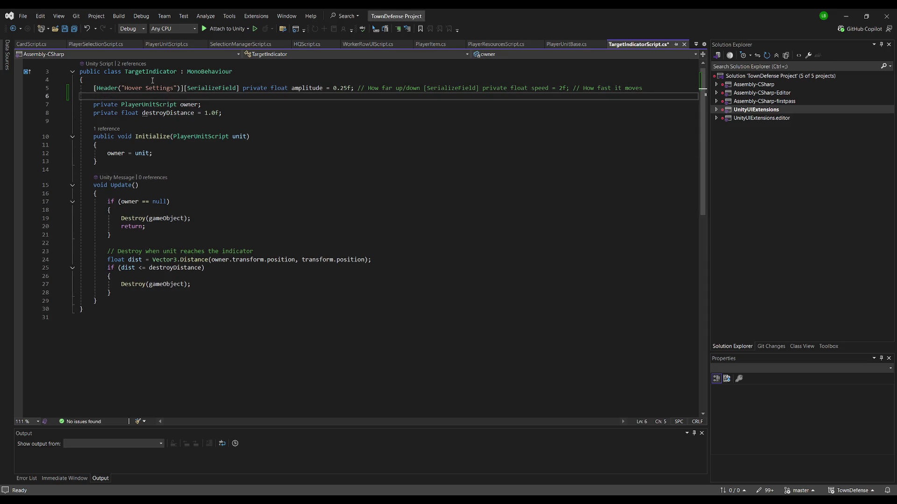
Step: Split amplitude 0.25f and speed 2f onto their own aligned, uncommented lines
click(184, 88)
key(Return)
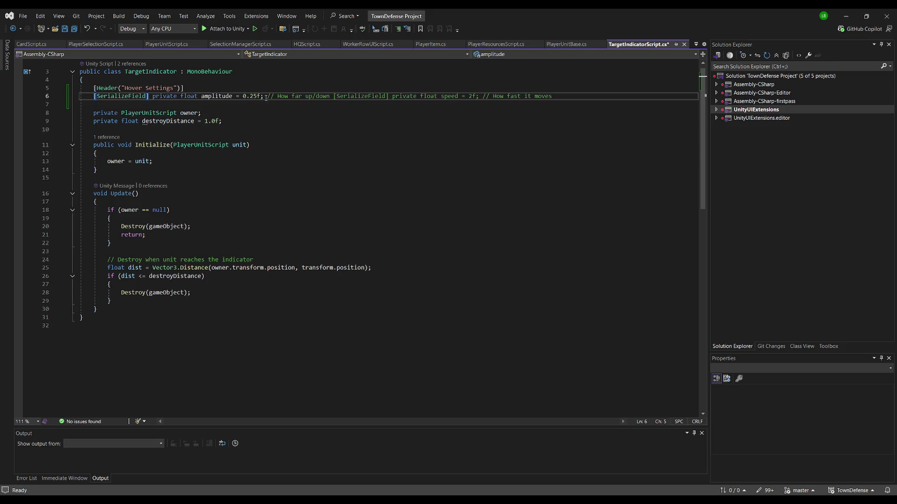
click(330, 96)
key(Return)
key(BackSpace)
key(BackSpace)
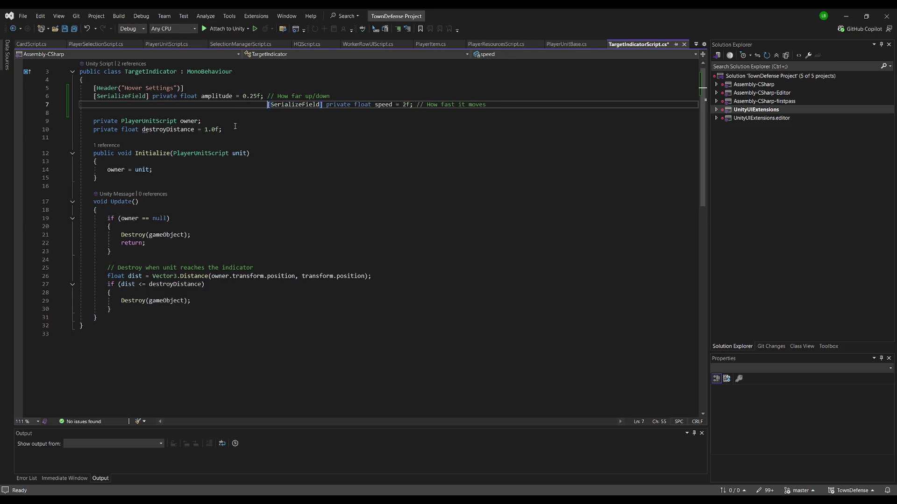
key(Home)
key(Right)
key(Right)
key(Right)
key(Delete)
key(Delete)
key(Delete)
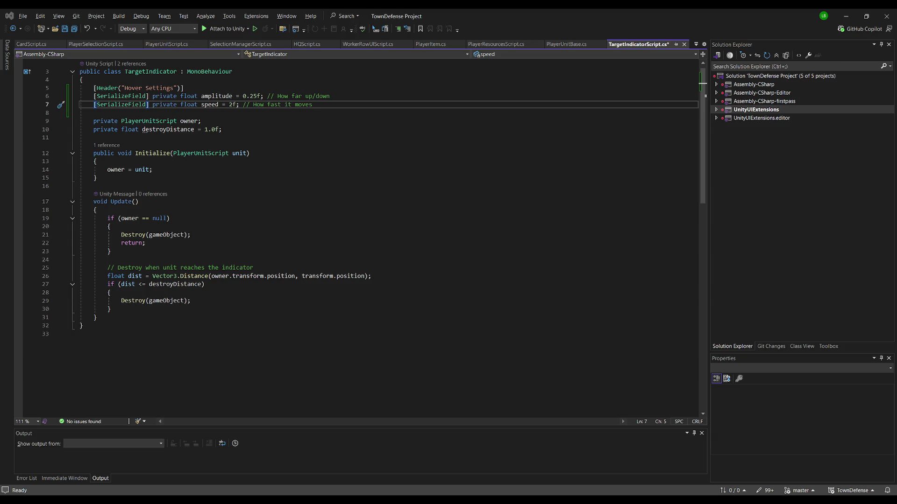
Step: Add a private float startY field below the speed field
key(End)
key(Return)
key(Tab)
key(Return)
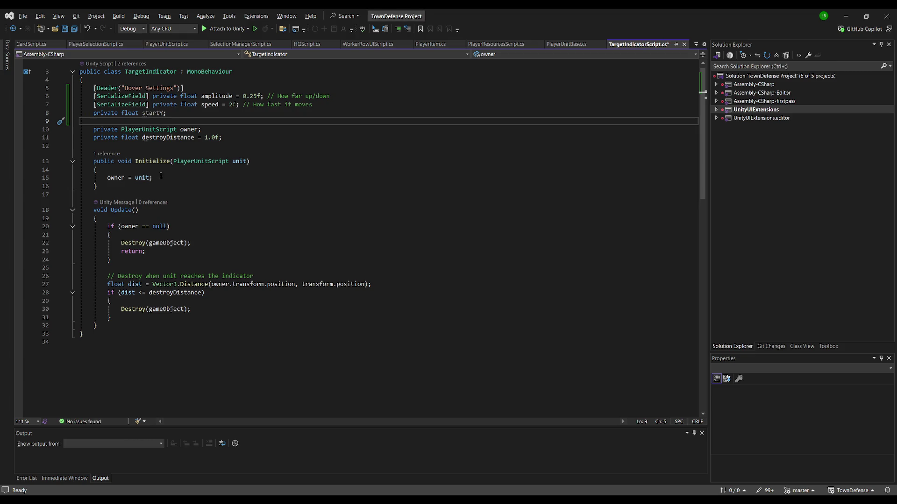
Step: Add a Start method storing startY from transform.localPosition.y
click(187, 146)
key(Return)
text(public void)
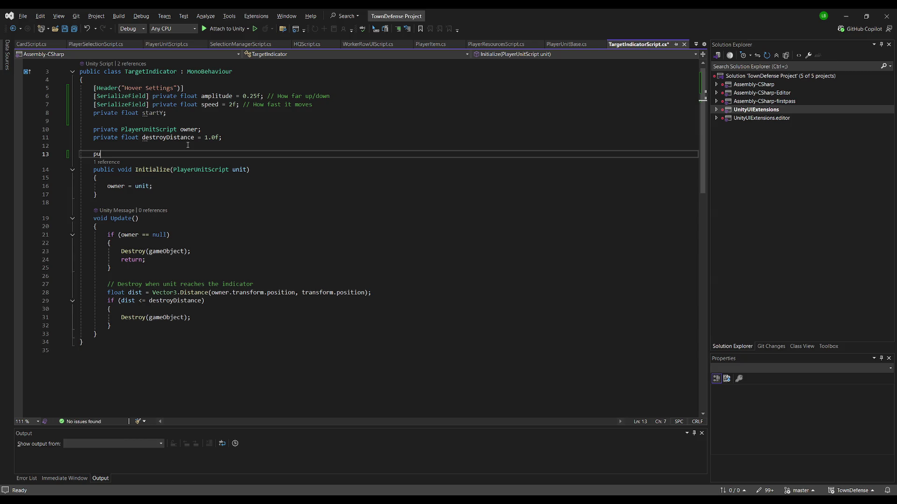
key(Tab)
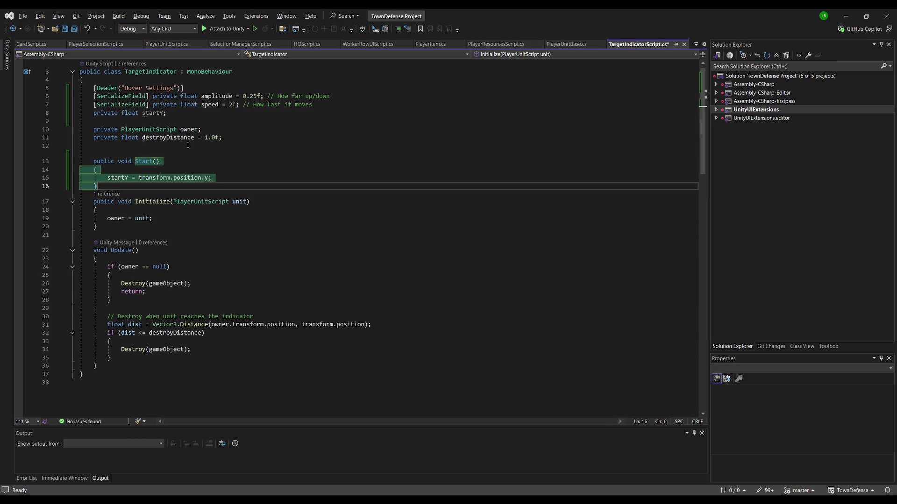
key(Return)
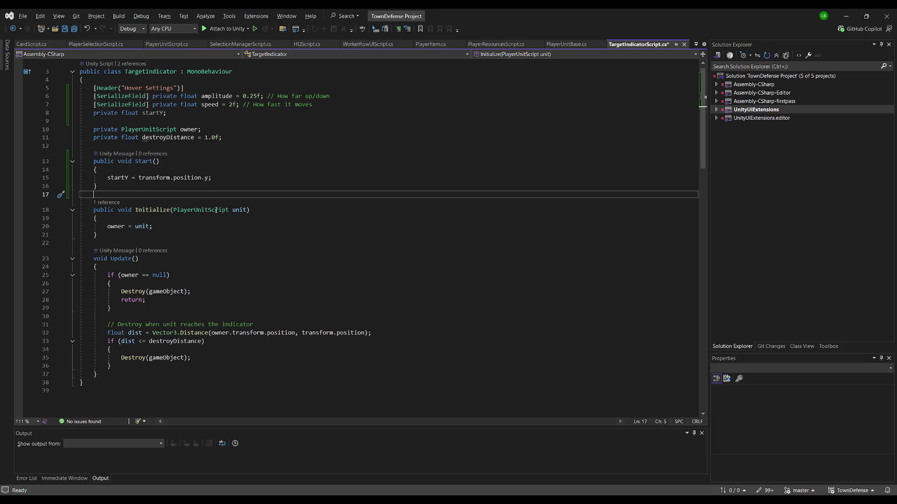
double_click(190, 177)
text(local)
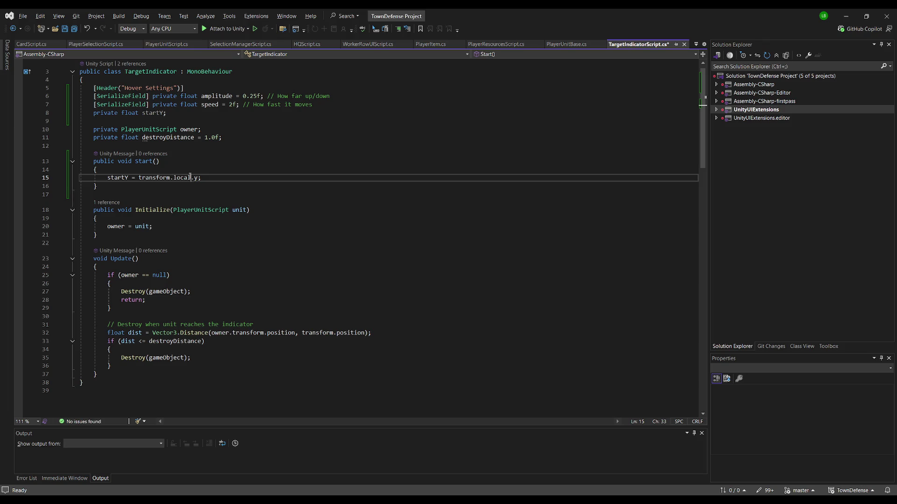
text(Position)
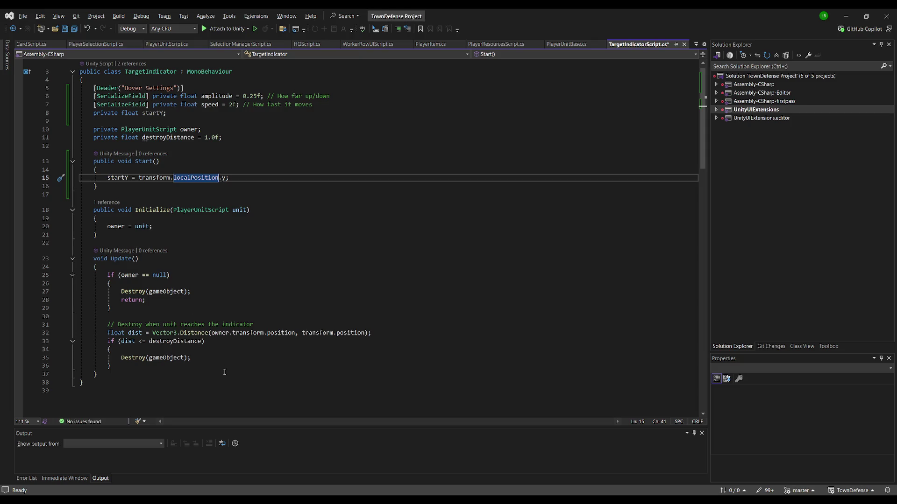
Step: Insert the Mathf.Sin hover lines into Update, each statement on its own line
click(243, 375)
key(Return)
key(Tab)
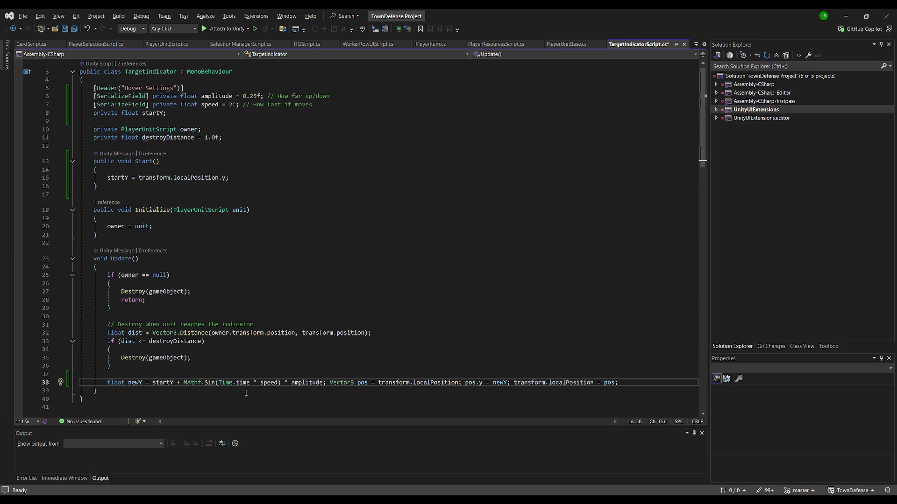
click(330, 383)
key(Return)
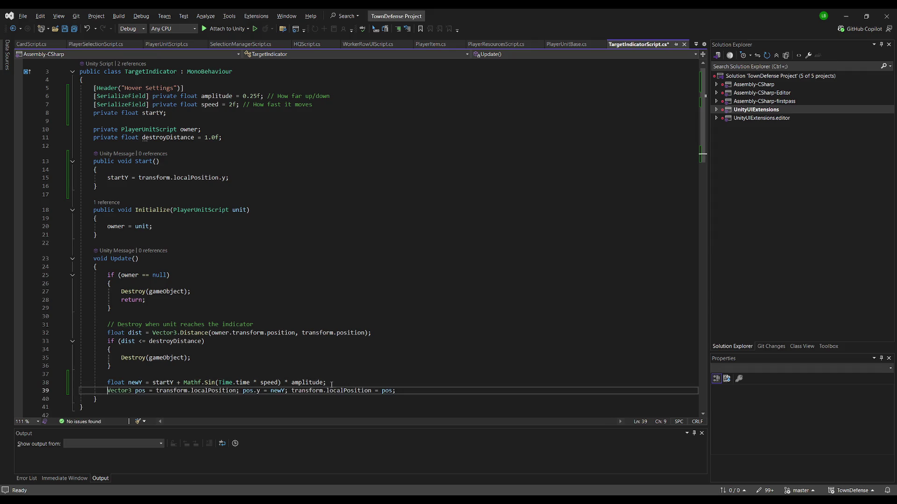
click(243, 391)
key(Return)
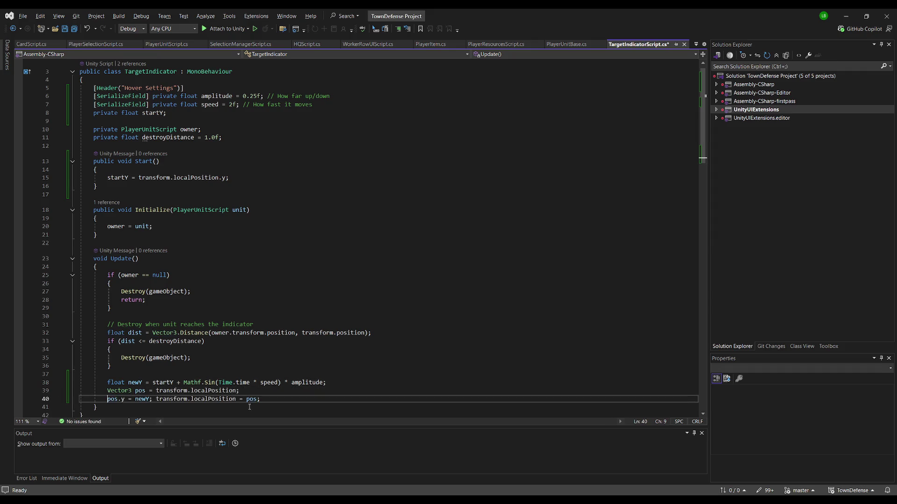
click(150, 401)
key(Return)
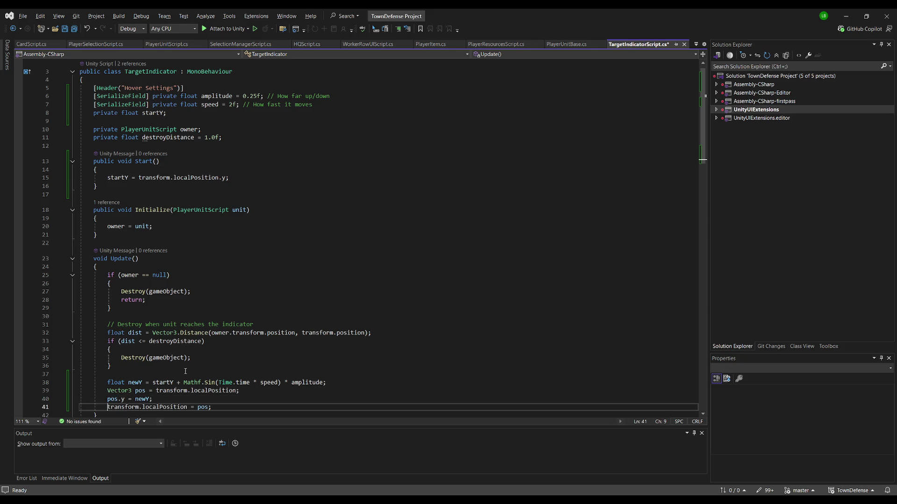
Step: Save TargetIndicatorScript.cs and return to Unity
scroll(down, 3)
click(249, 259)
key(ctrl+s)
key(alt+Tab)
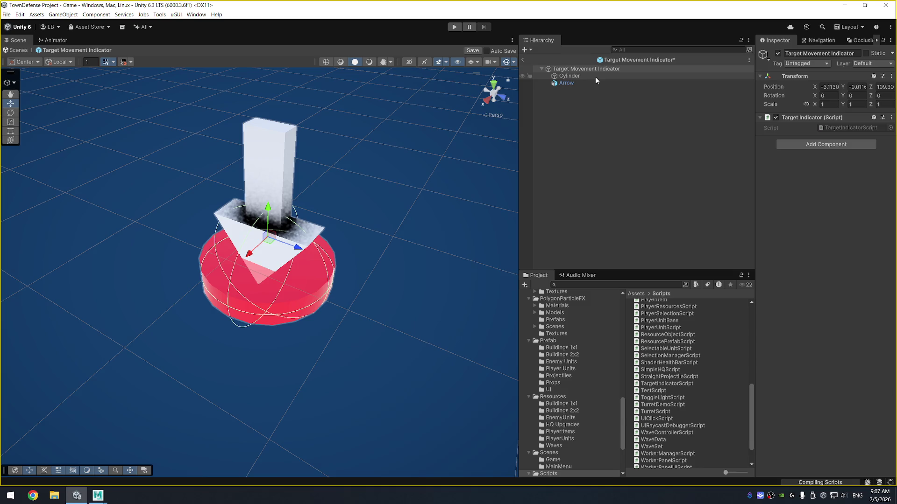
Step: Disable the Cylinder child in the Target Movement Indicator prefab
click(595, 77)
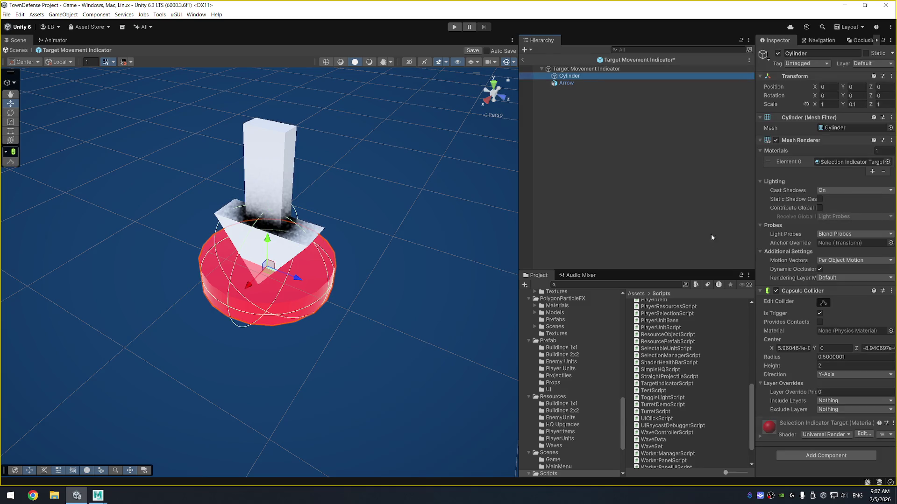
drag(433, 305, 425, 226)
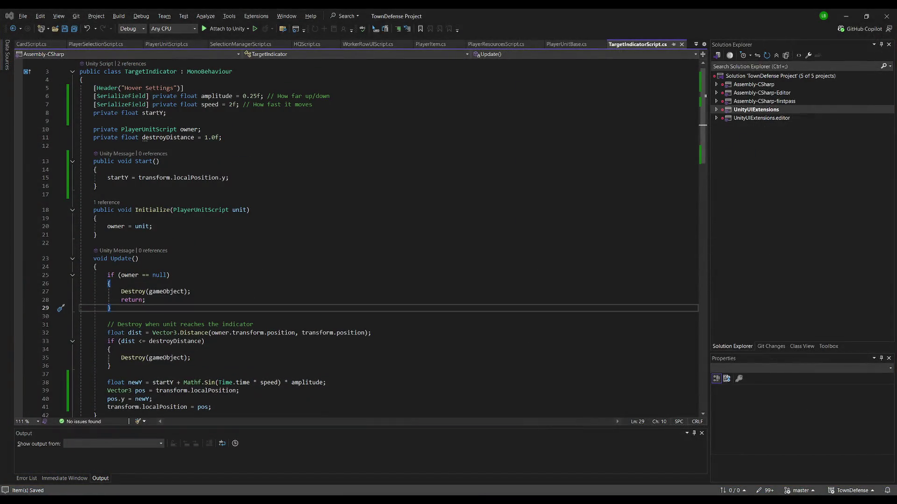
scroll(down, 3)
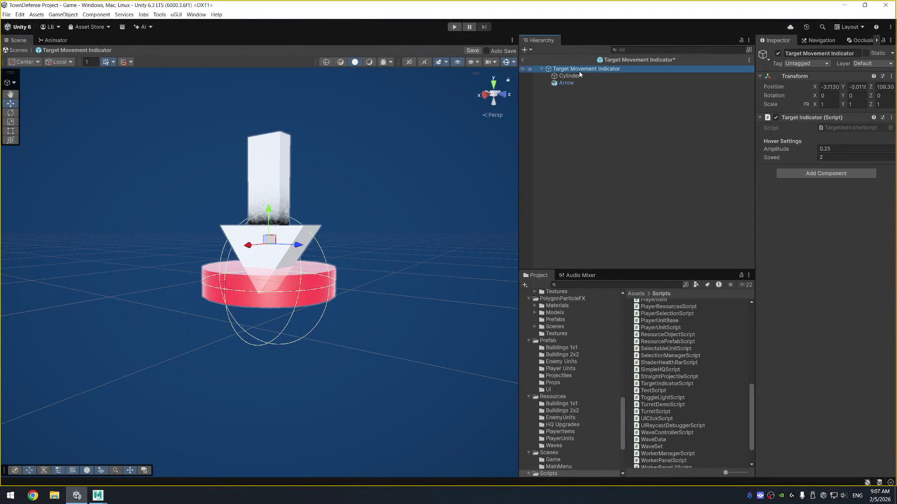
click(579, 75)
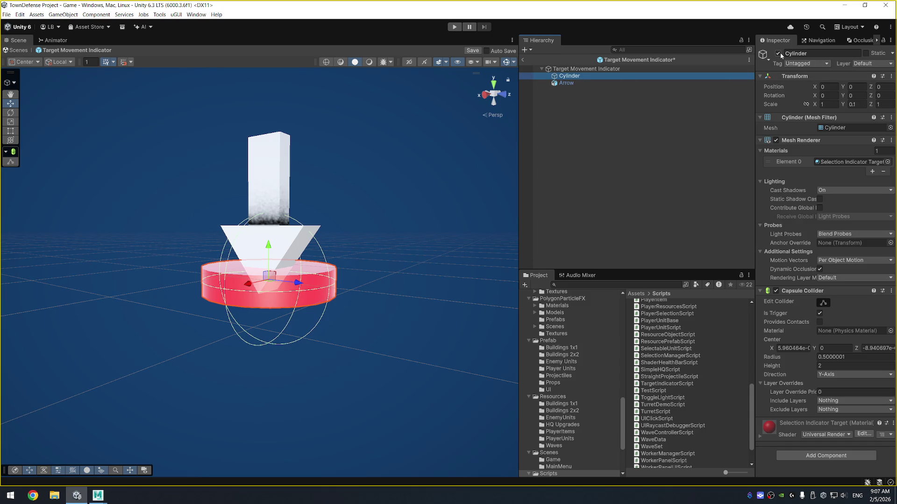
click(778, 54)
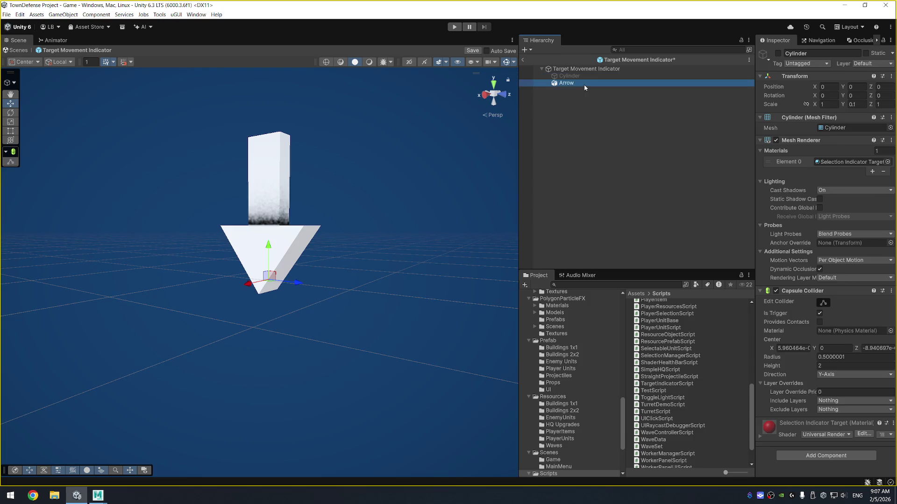
Step: Add a Capsule Collider to the Arrow, then select the prefab root
right_click(585, 85)
click(836, 387)
click(843, 346)
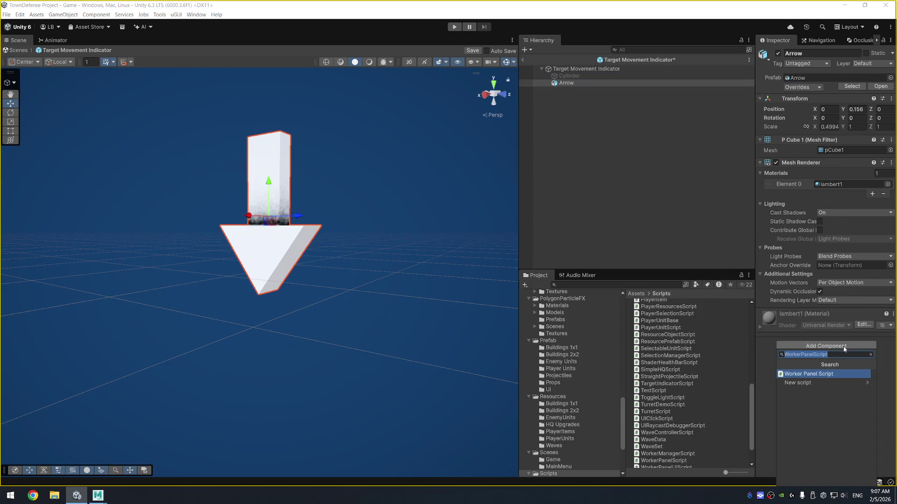
text(capsule)
key(Return)
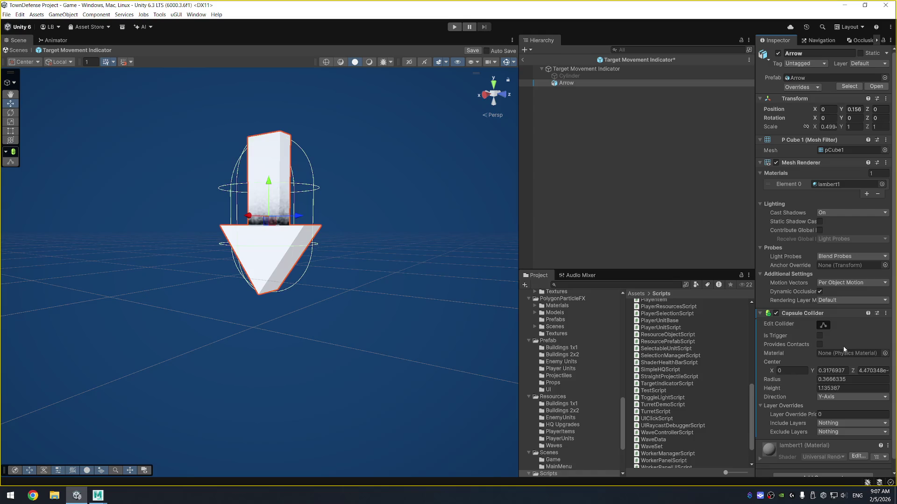
drag(412, 307, 421, 327)
click(571, 70)
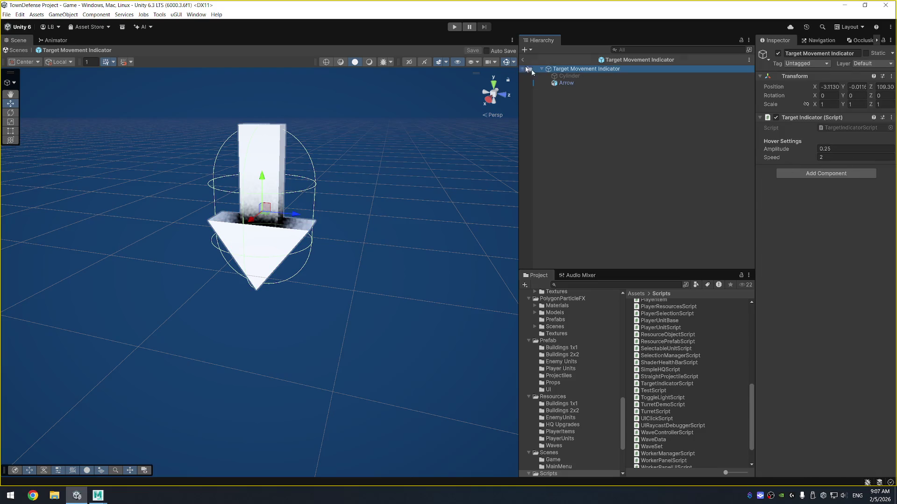
Step: Exit prefab mode and reopen Target Movement Indicator from Prefab/UI for editing
click(527, 62)
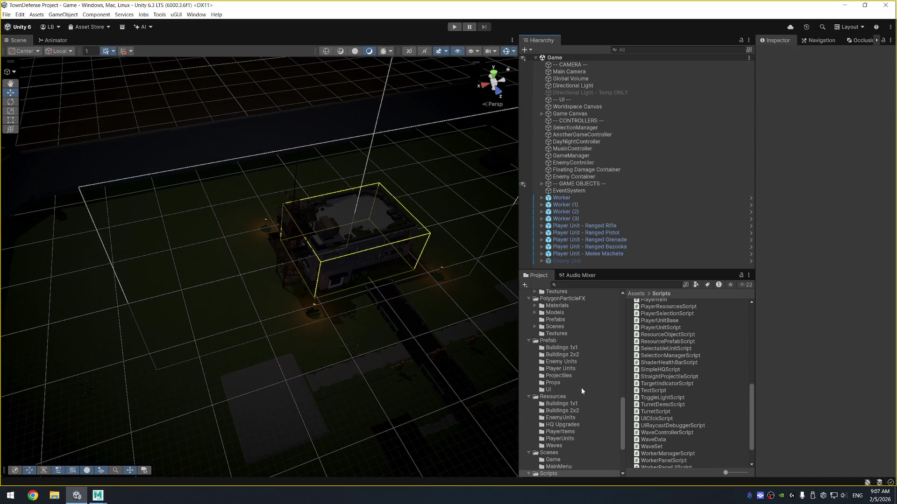
scroll(up, 3)
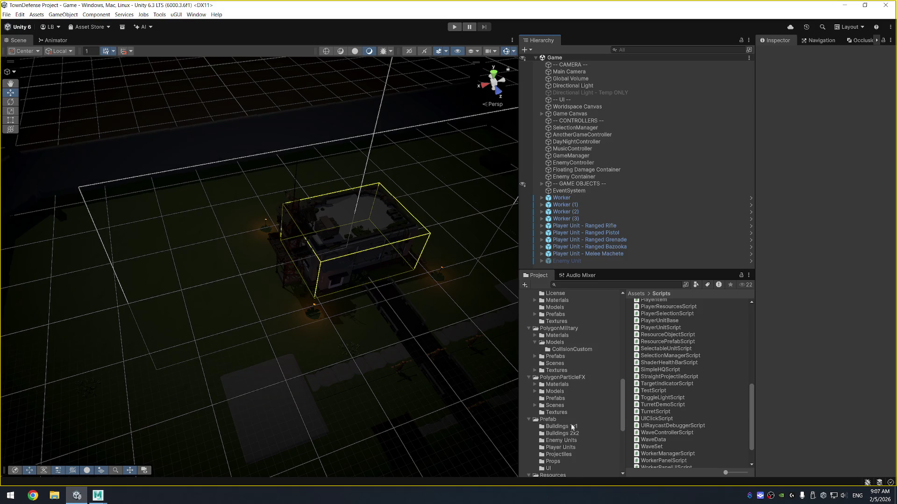
click(585, 461)
click(549, 469)
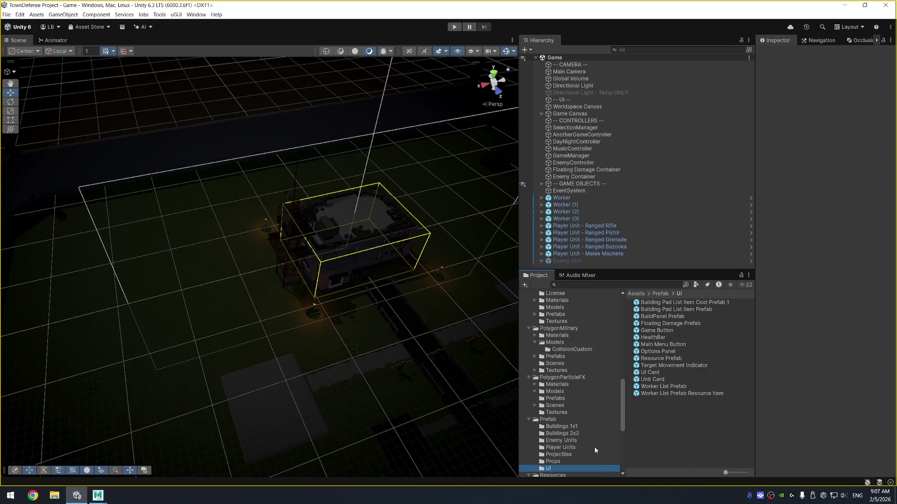
click(676, 367)
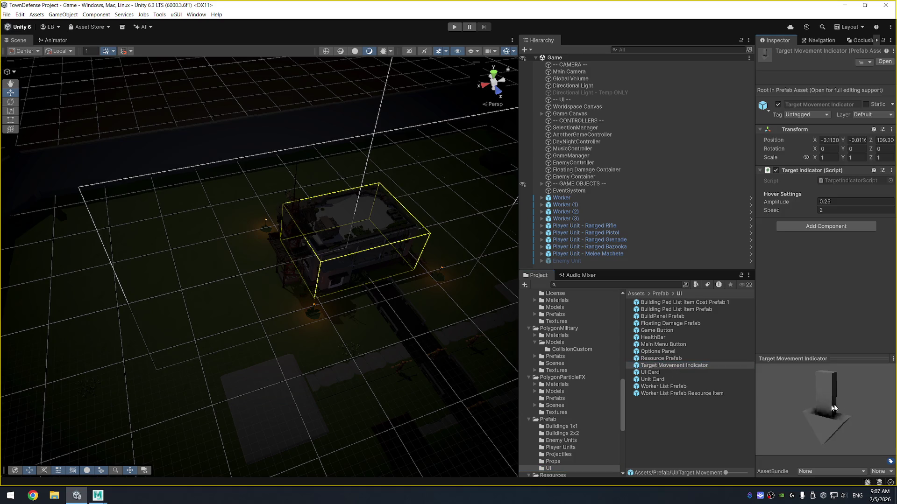
double_click(682, 366)
Step: Copy the Cylinder's Selection Indicator Target material, then open the Arrow's material slot options
click(571, 76)
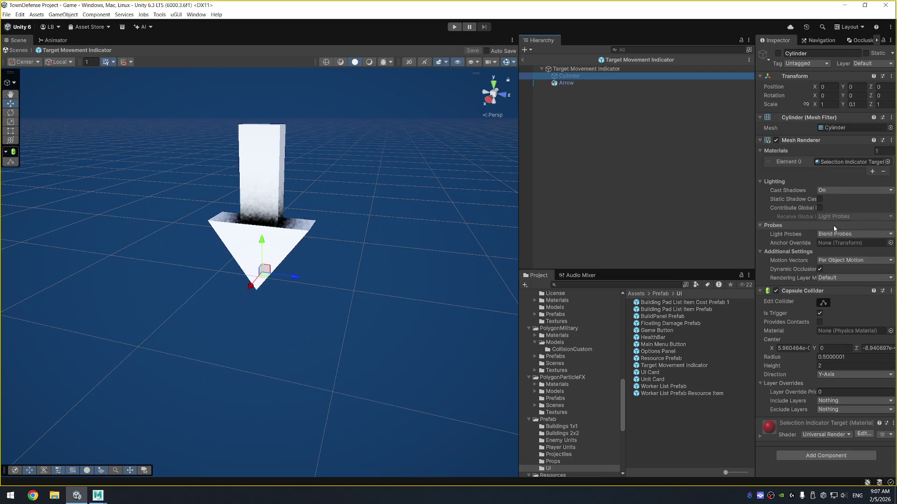
right_click(851, 162)
click(851, 192)
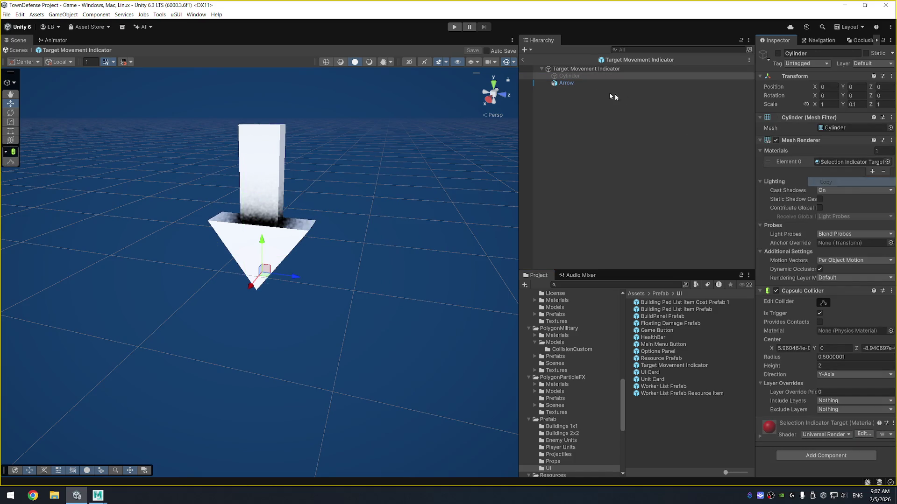
click(585, 82)
right_click(863, 186)
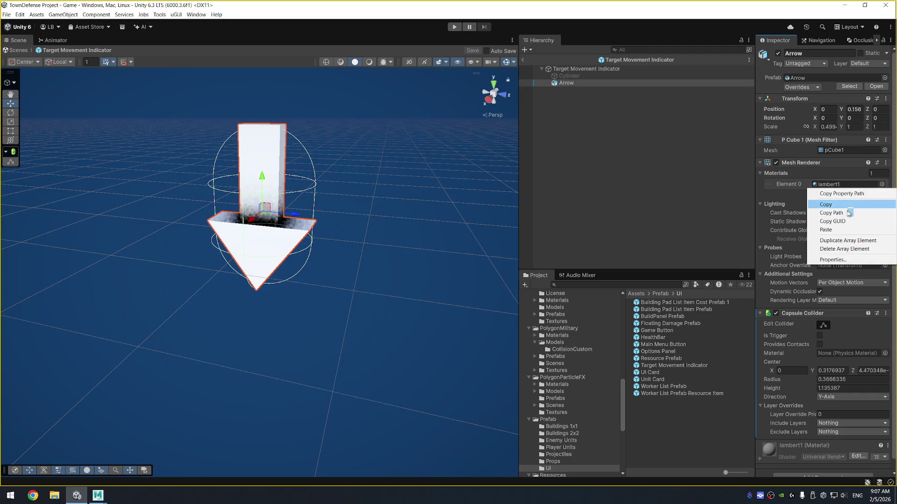
Step: Paste the red Selection Indicator Target material onto the Arrow, save the prefab, and start the game
click(841, 230)
drag(360, 181, 595, 154)
key(ctrl+s)
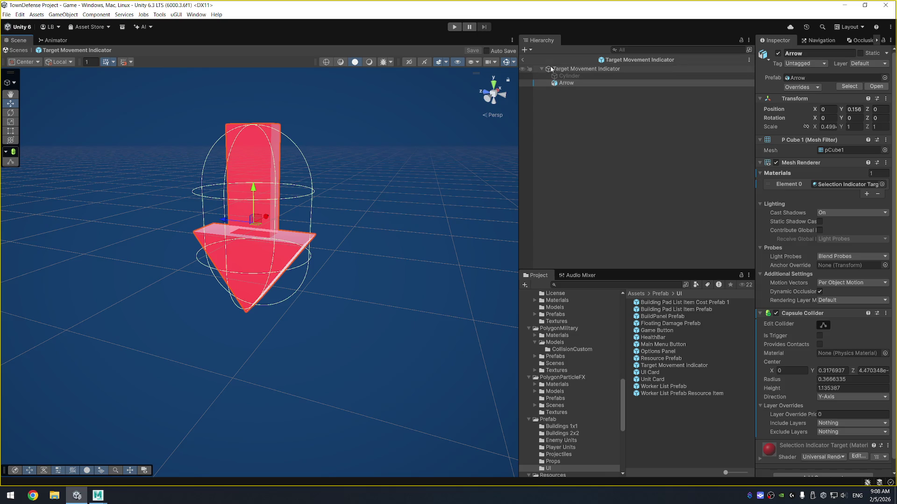
click(523, 60)
click(453, 27)
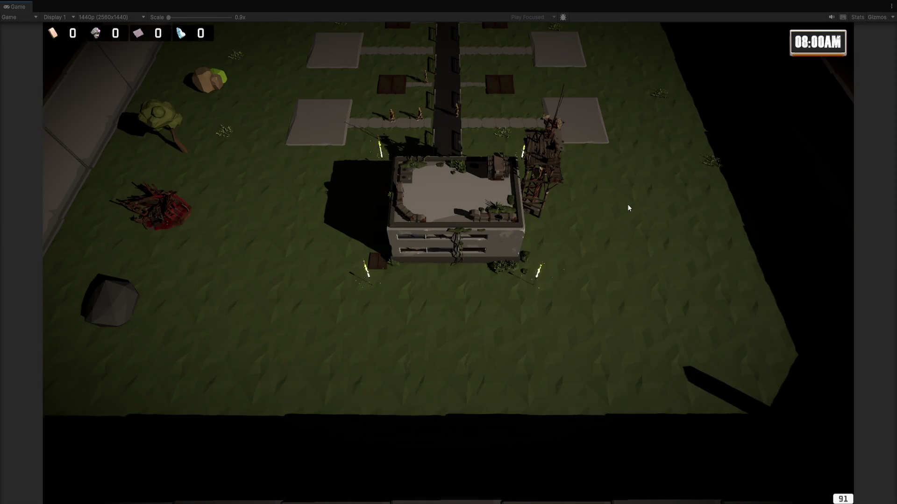
Step: Pan around, select a soldier, order it to three move targets, then exit the full-screen game view
key(w)
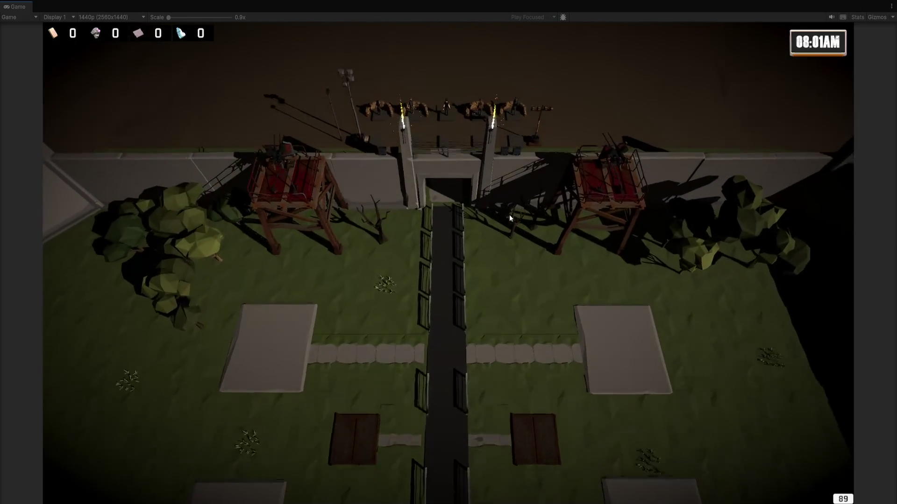
click(446, 280)
right_click(461, 192)
key(w)
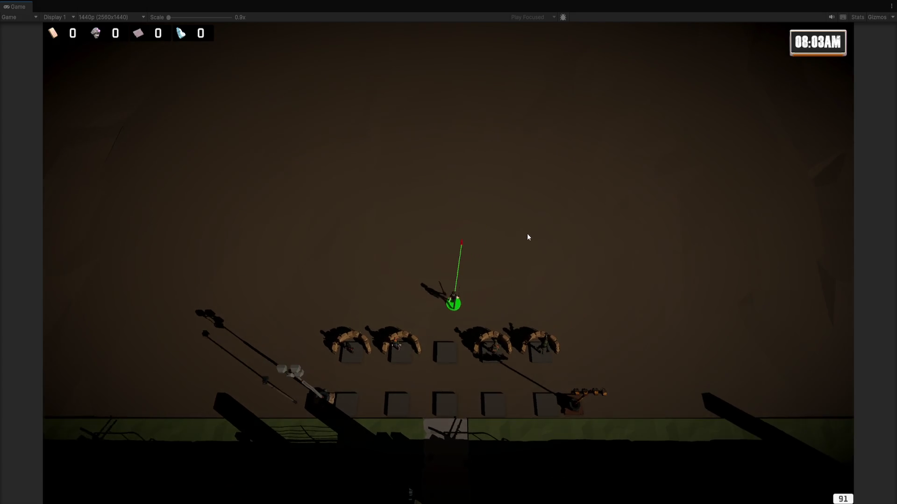
right_click(548, 245)
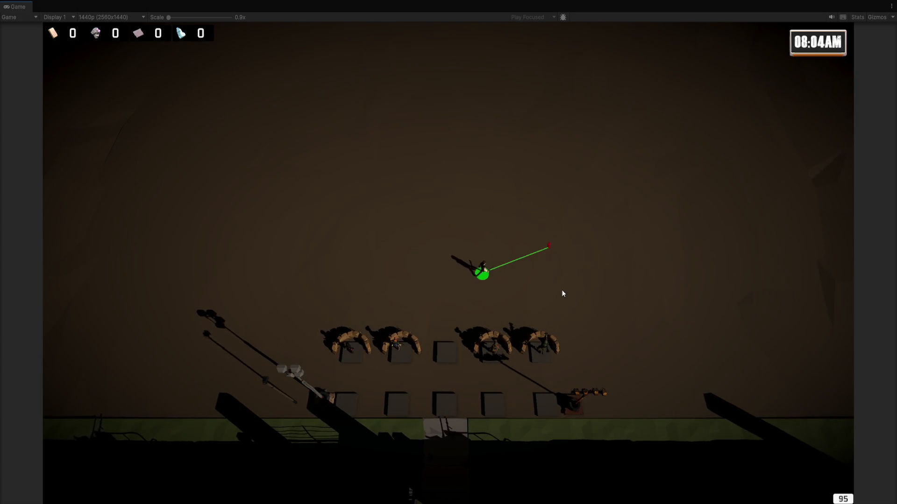
key(a)
right_click(494, 211)
key(s)
key(ctrl+p)
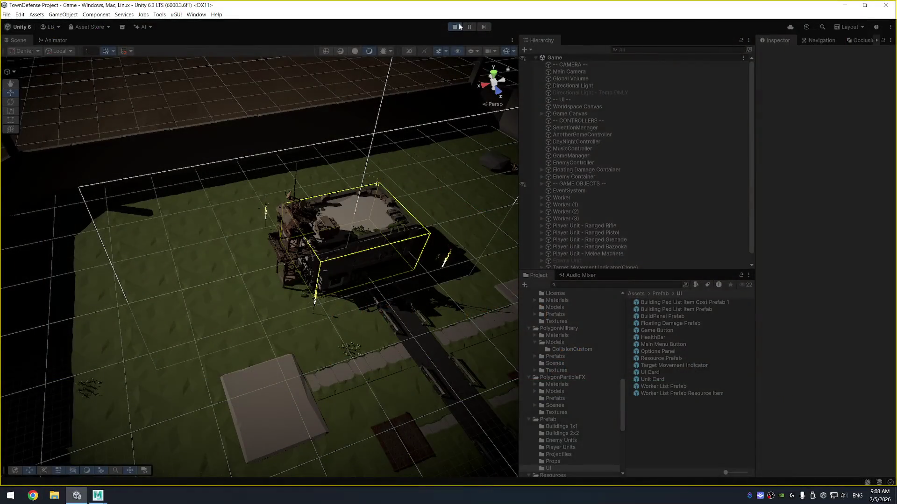
Step: Stop play mode, open the Target Movement Indicator prefab, and select its Arrow
click(460, 27)
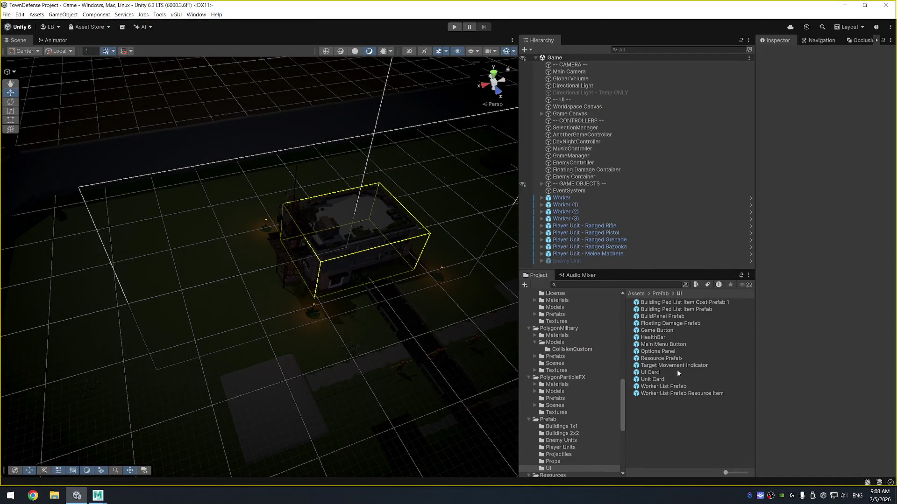
click(684, 366)
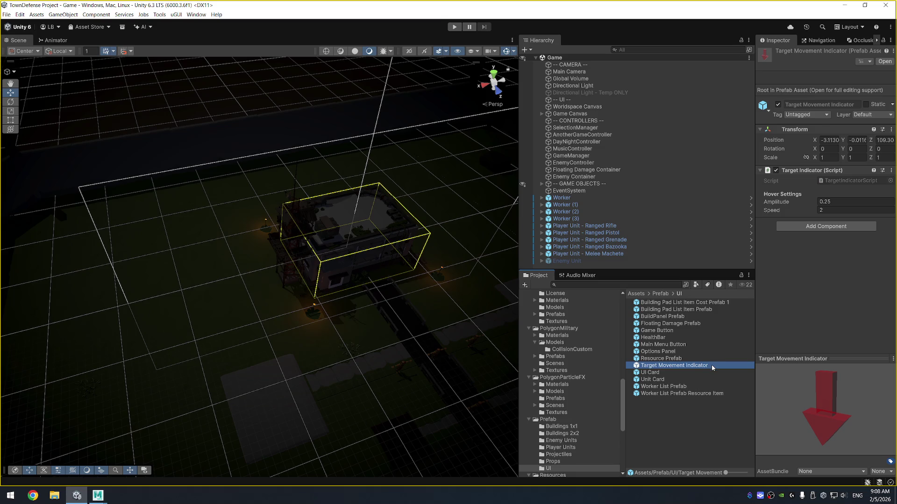
double_click(711, 365)
click(599, 84)
click(621, 68)
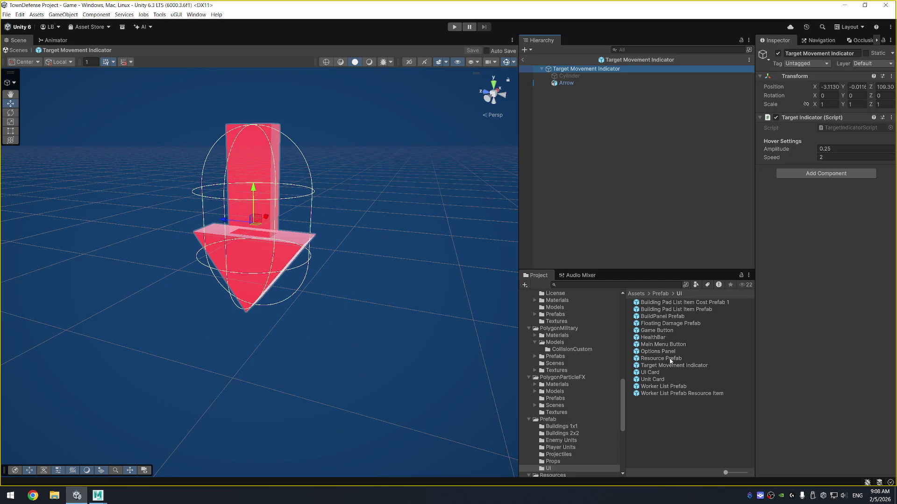
click(588, 83)
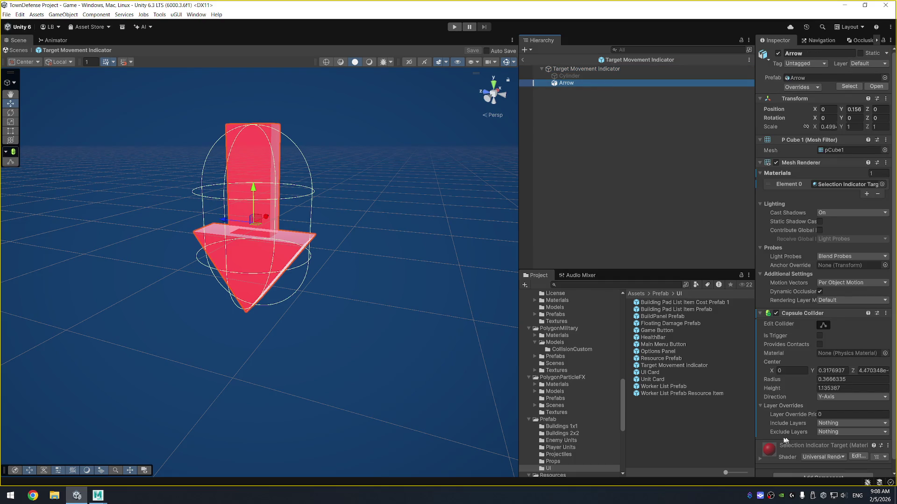
Step: Set the Arrow model's import Scale Factor to 75 in Models and apply it
scroll(up, 3)
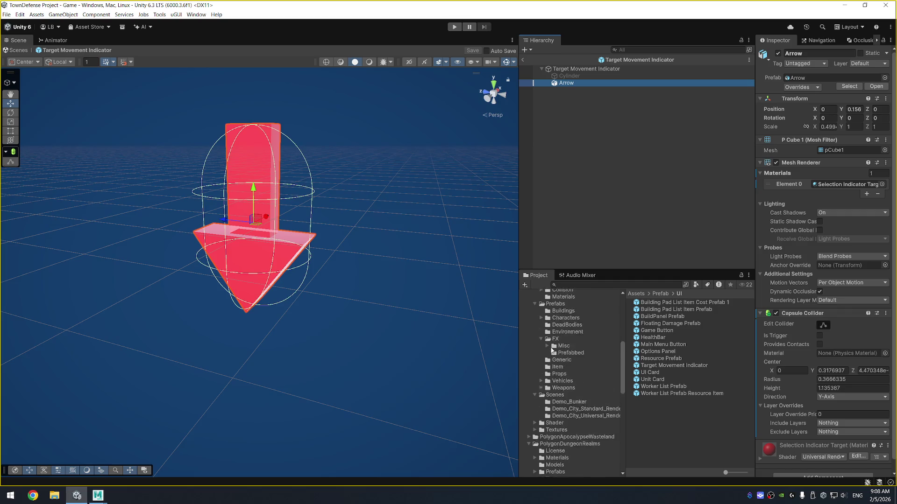
scroll(up, 3)
scroll(up, 3)
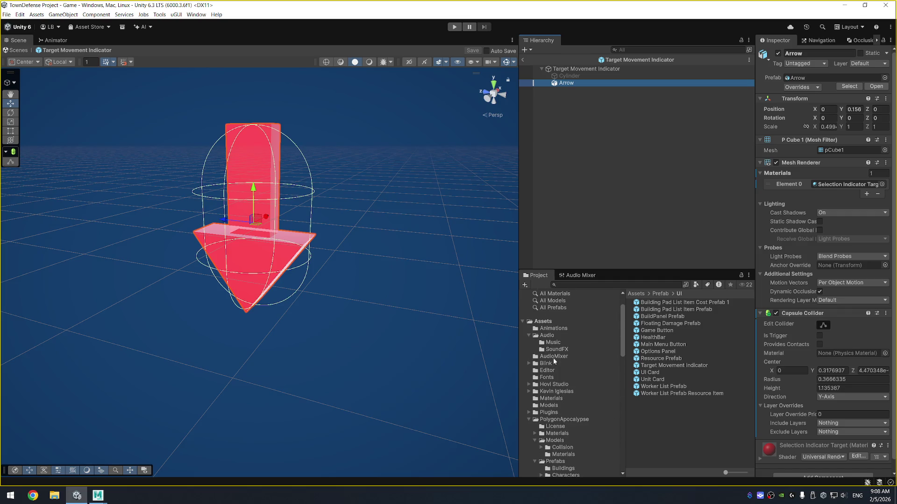
click(548, 405)
click(665, 304)
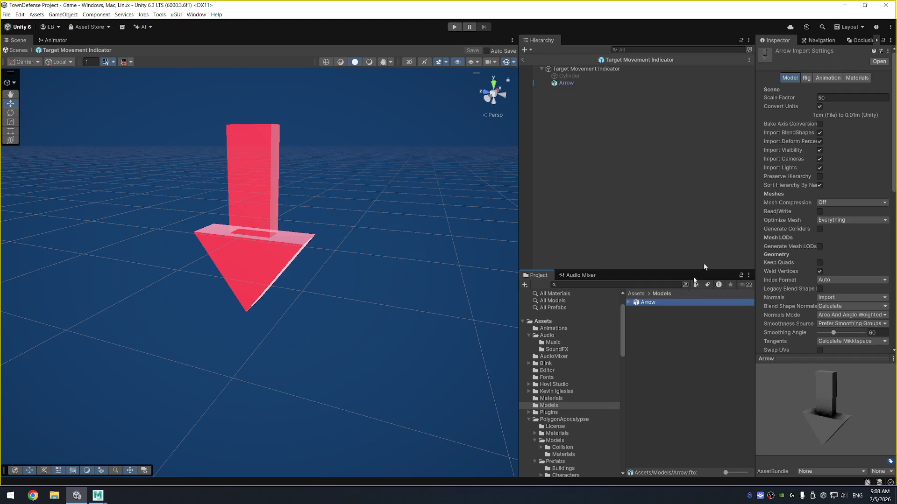
click(851, 95)
click(850, 97)
text(75)
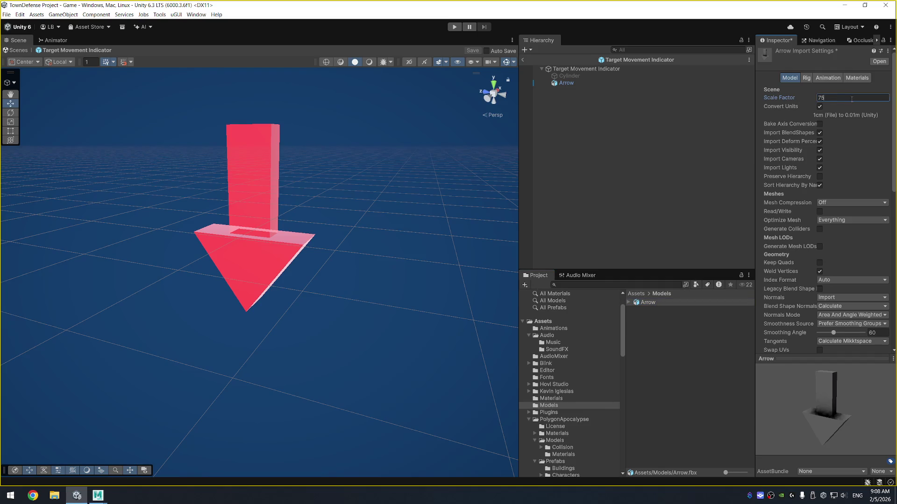
scroll(down, 3)
click(878, 263)
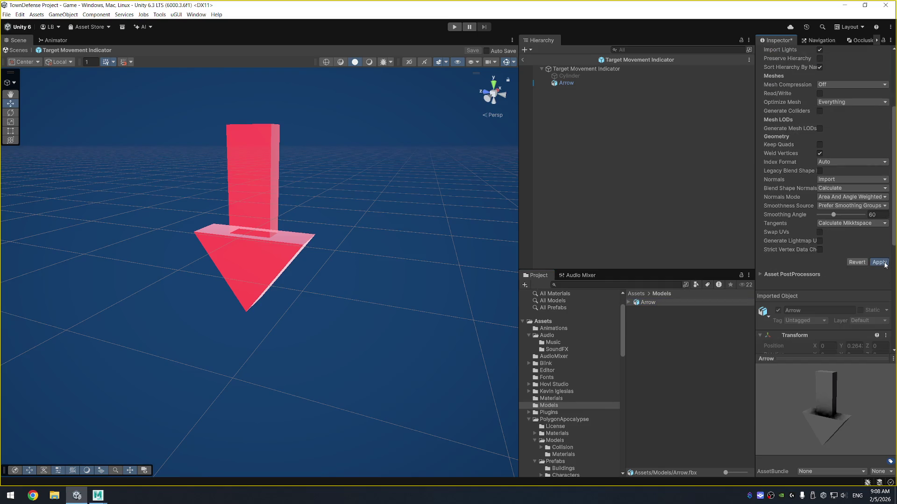
Step: Inspect the enlarged arrow inside the prefab and select it again
click(602, 83)
click(604, 69)
drag(401, 168, 457, 136)
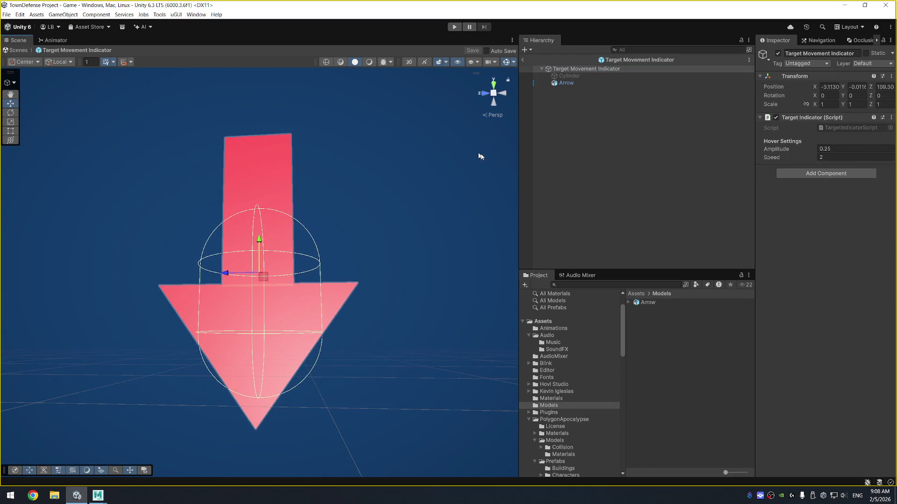
click(566, 83)
Step: Show the Cylinder again and raise the Arrow to Y 0.25
click(569, 76)
click(777, 53)
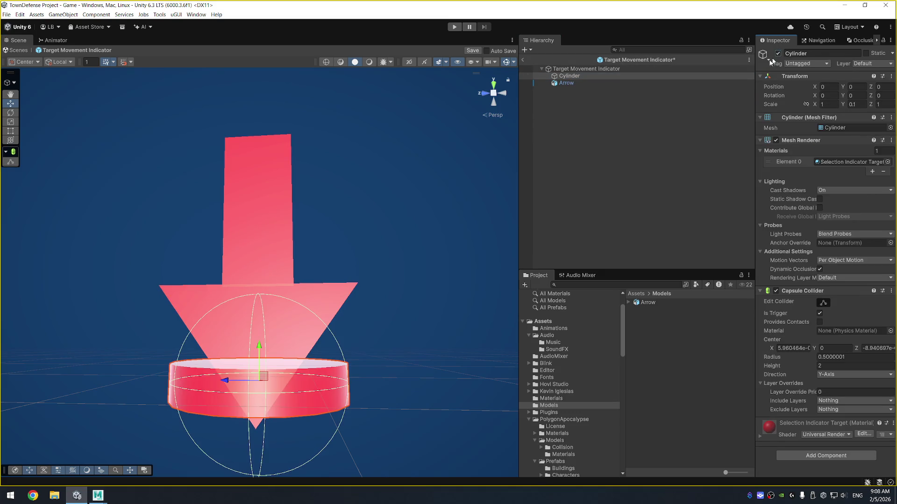
click(566, 82)
drag(336, 279, 345, 257)
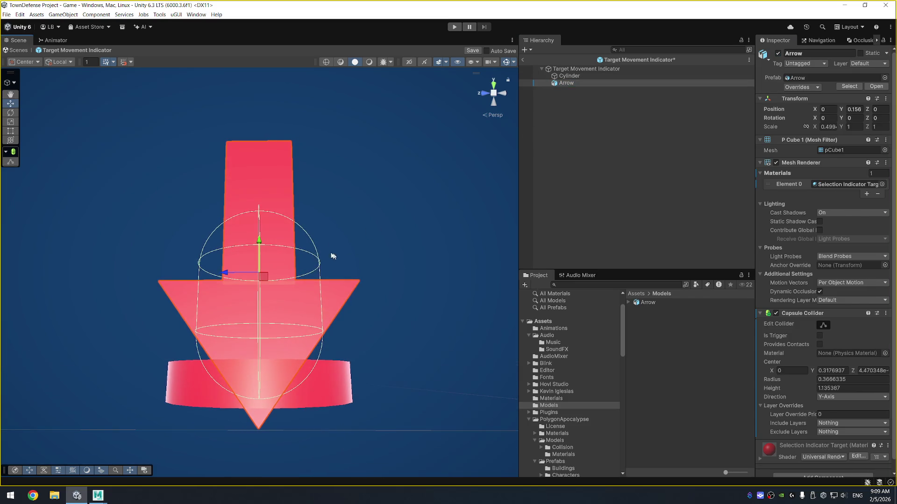
drag(261, 243, 276, 228)
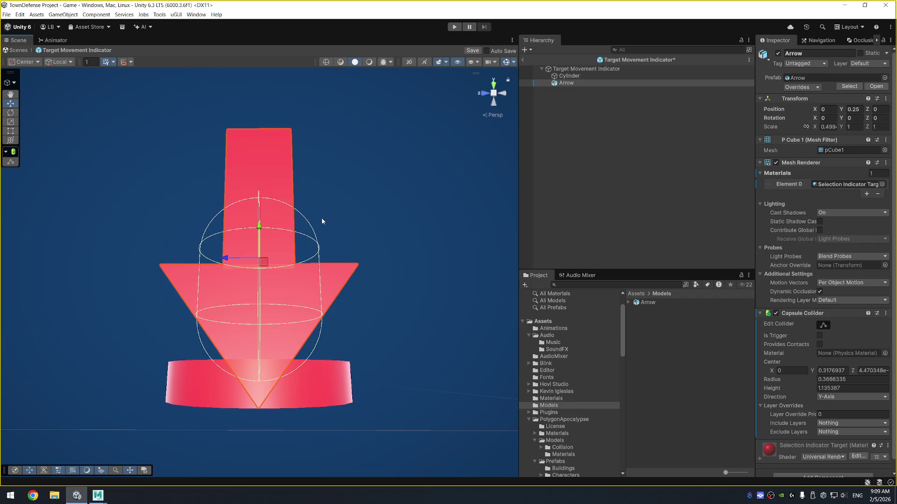
Step: Deactivate the Cylinder base, save the indicator prefab, and return to the Game scene
click(581, 76)
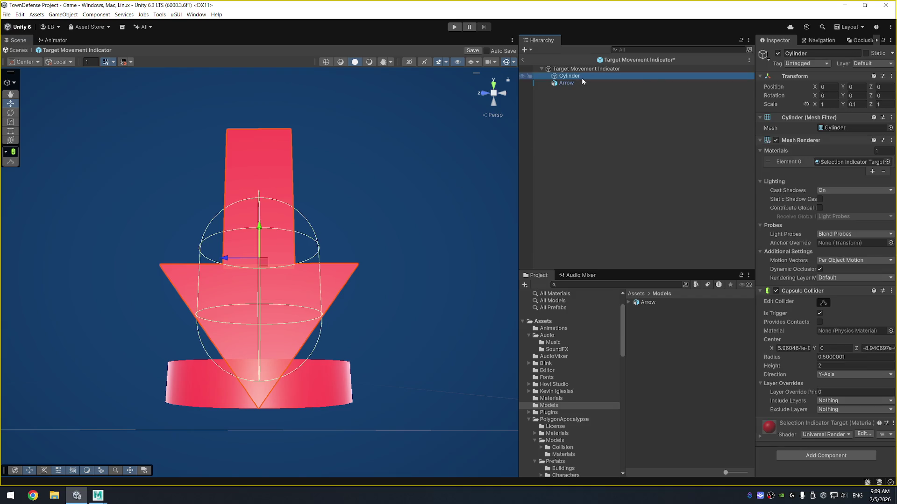
key(alt+shift+a)
drag(383, 212, 195, 310)
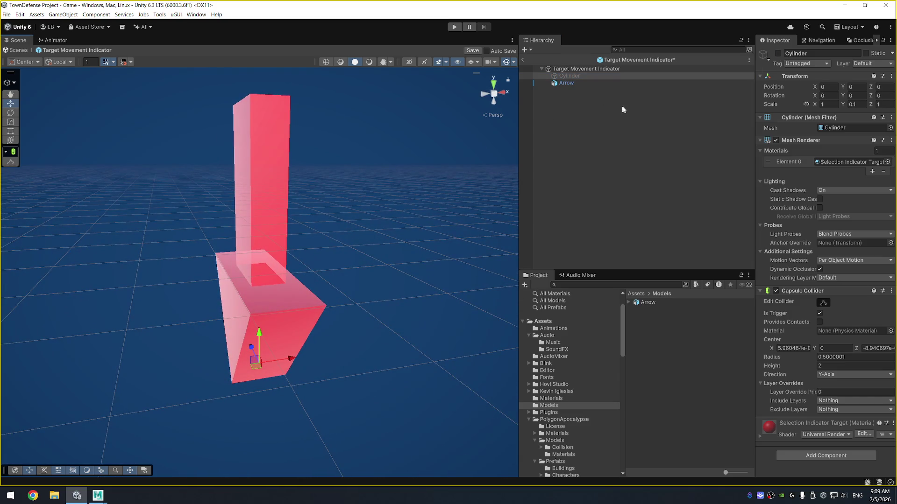
click(621, 109)
key(ctrl+s)
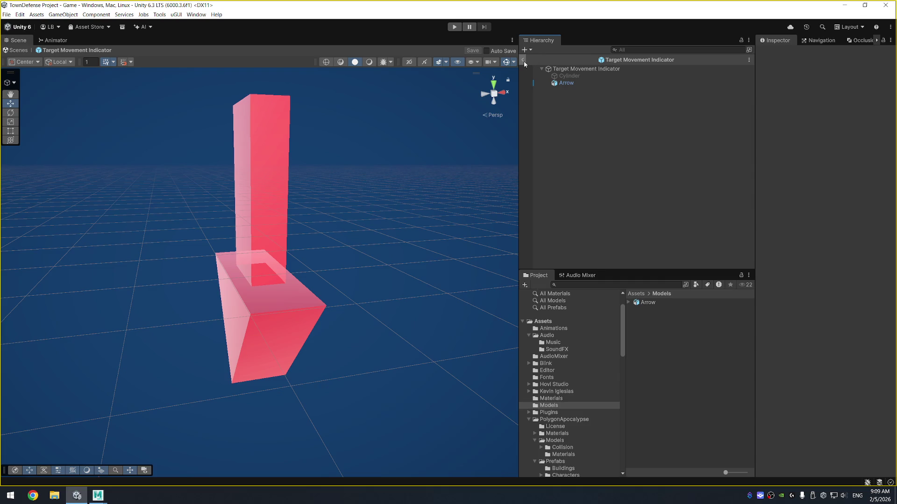
click(523, 60)
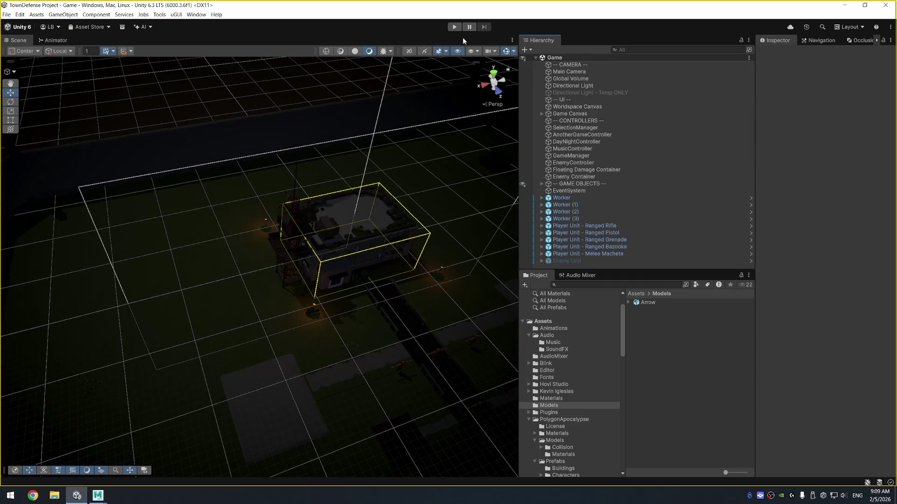
Step: Play the game, box-select five soldiers, and give them two move orders
click(454, 27)
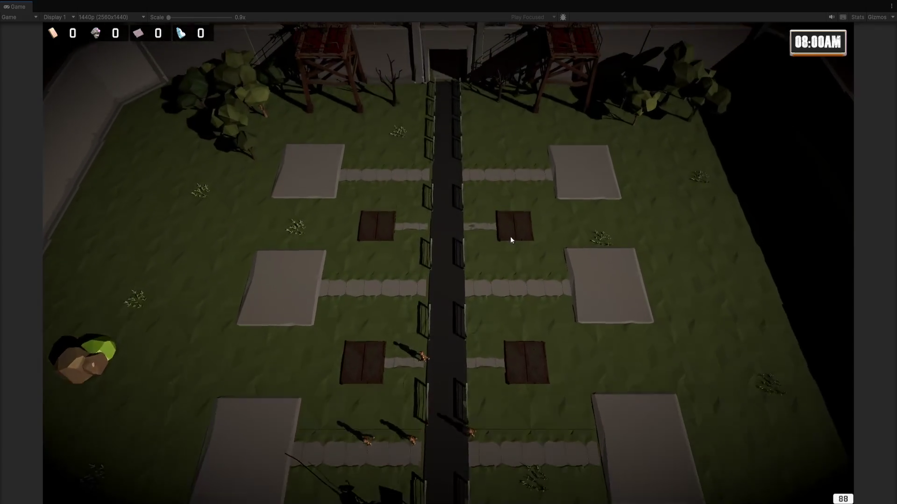
drag(312, 216, 570, 310)
right_click(451, 206)
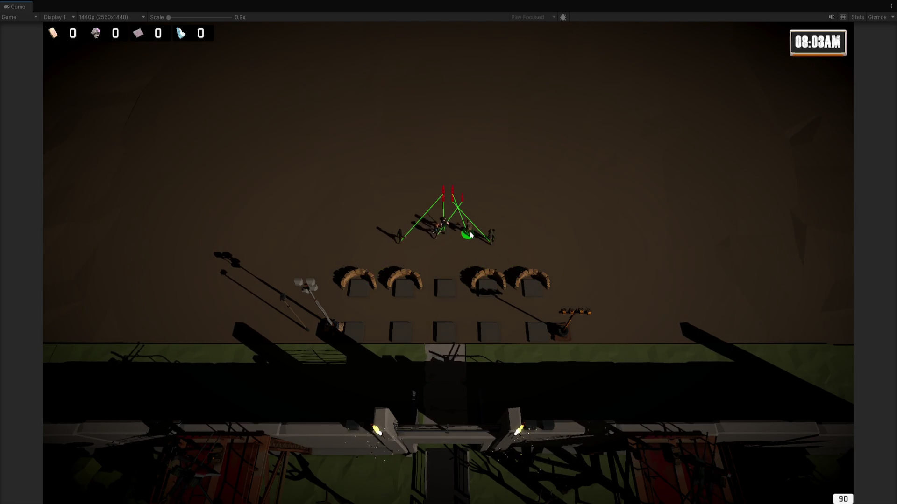
right_click(519, 169)
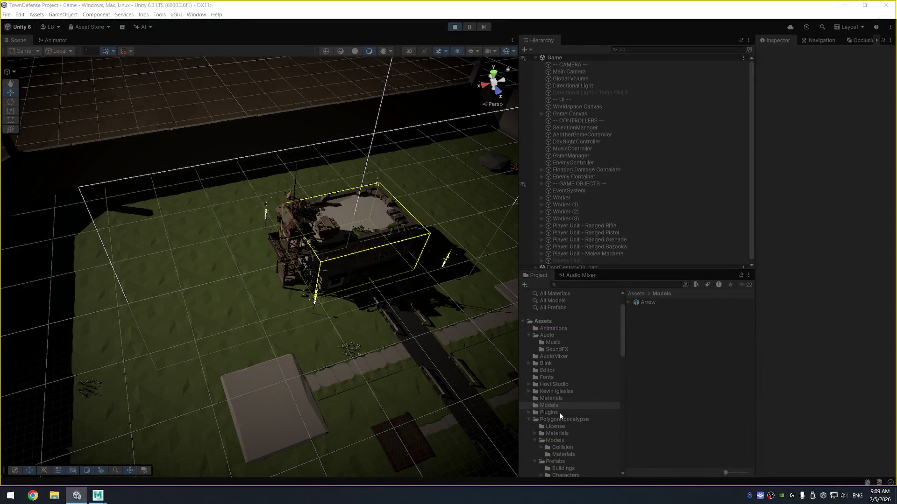
Step: Open the Target Movement Indicator prefab from Prefab/UI, set the Arrow's Y rotation to 90, and save
scroll(down, 3)
scroll(down, 3)
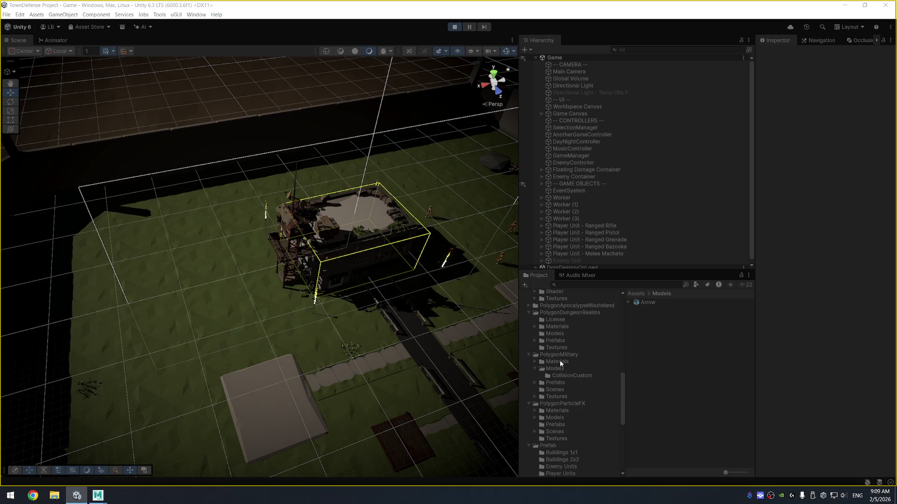
scroll(down, 3)
click(555, 417)
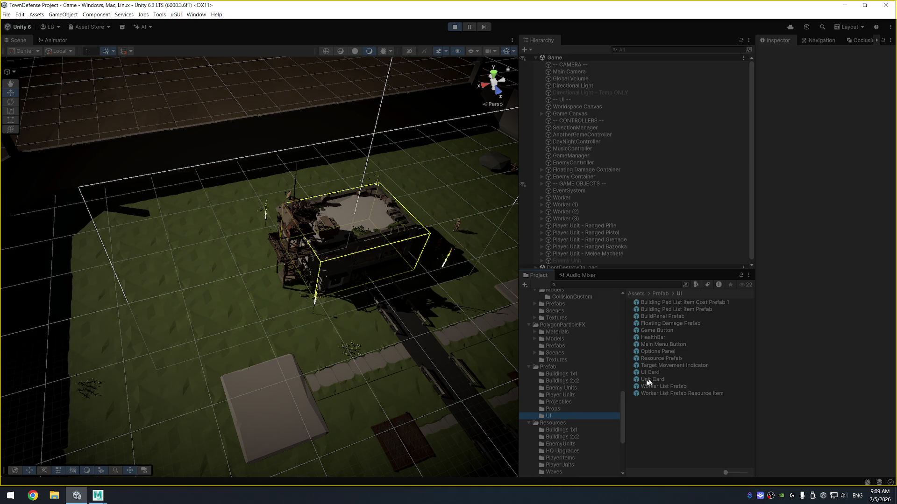
double_click(671, 365)
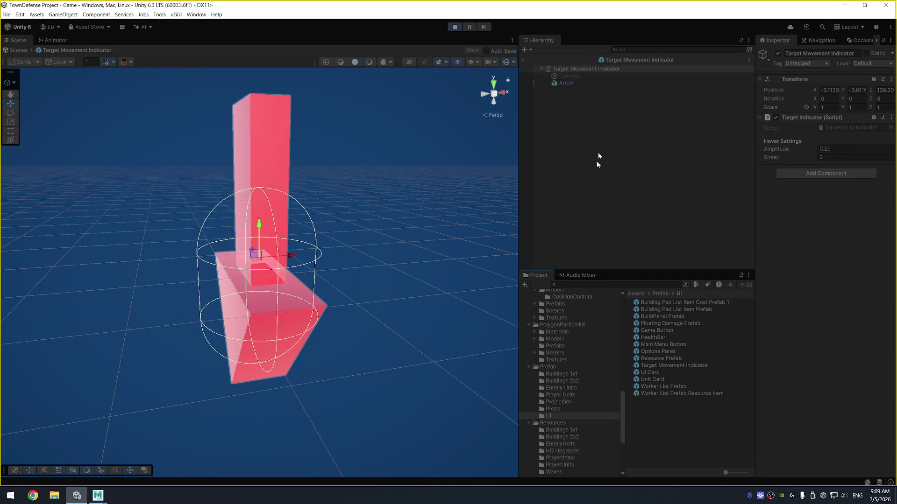
click(594, 76)
click(595, 82)
click(857, 117)
text(90)
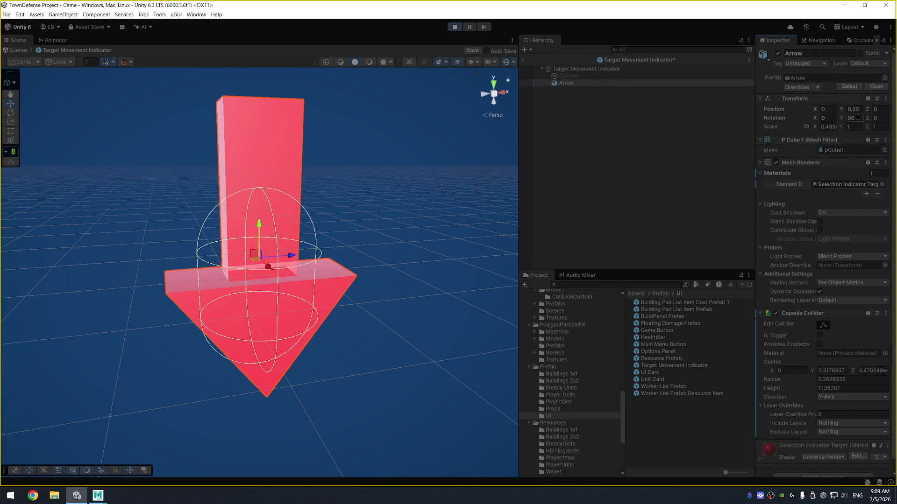
key(ctrl+s)
Step: Send one soldier, then a box-selected group, to several move targets while panning north and south
click(464, 190)
right_click(473, 144)
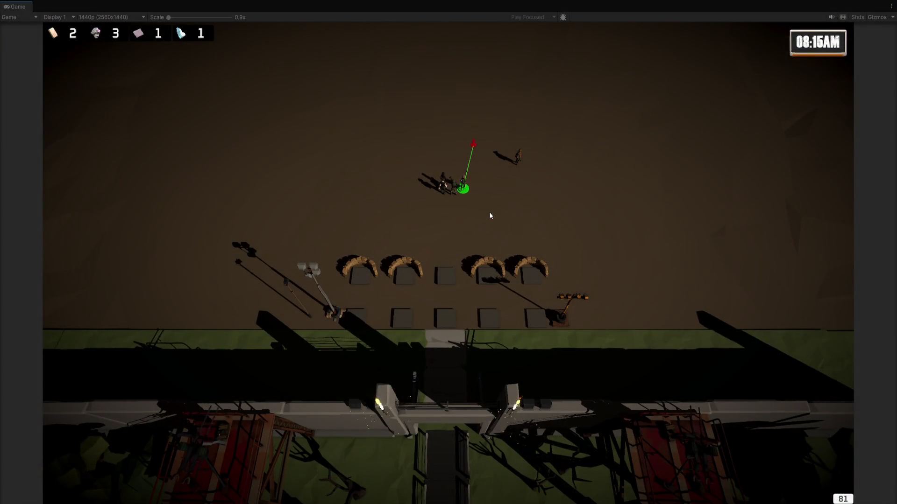
drag(447, 122, 556, 252)
right_click(466, 154)
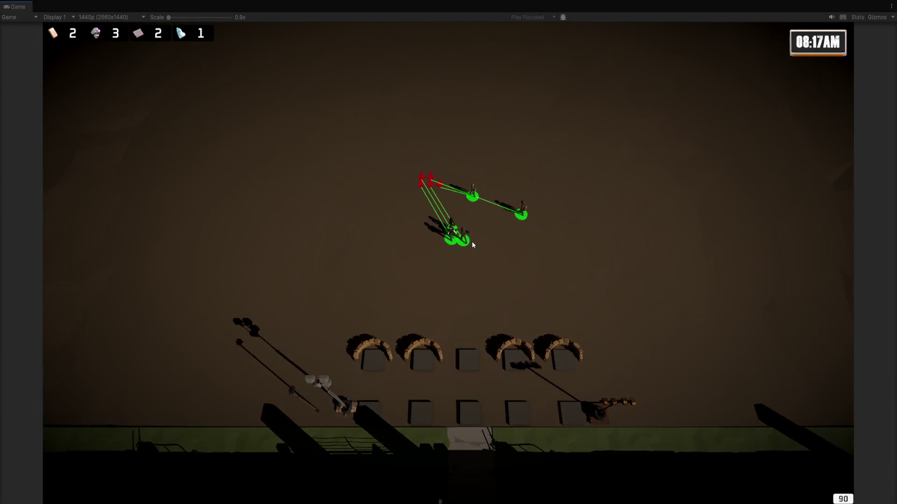
key(w)
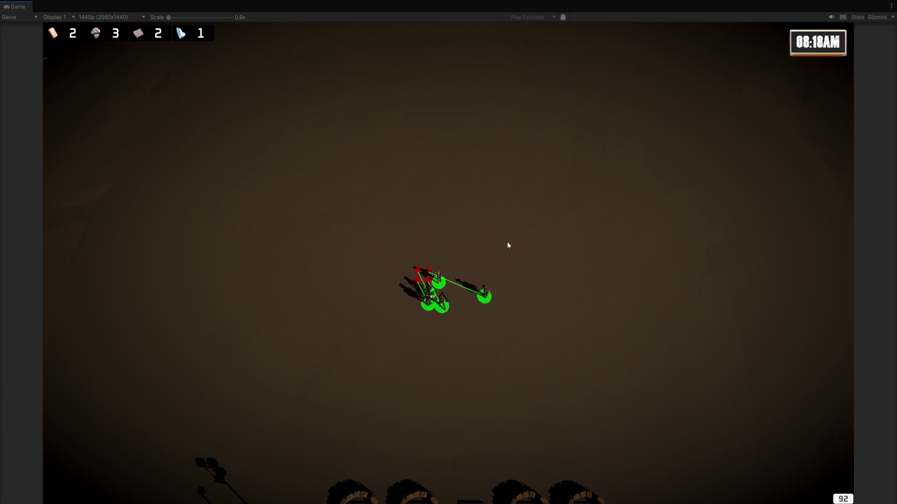
key(s)
right_click(516, 334)
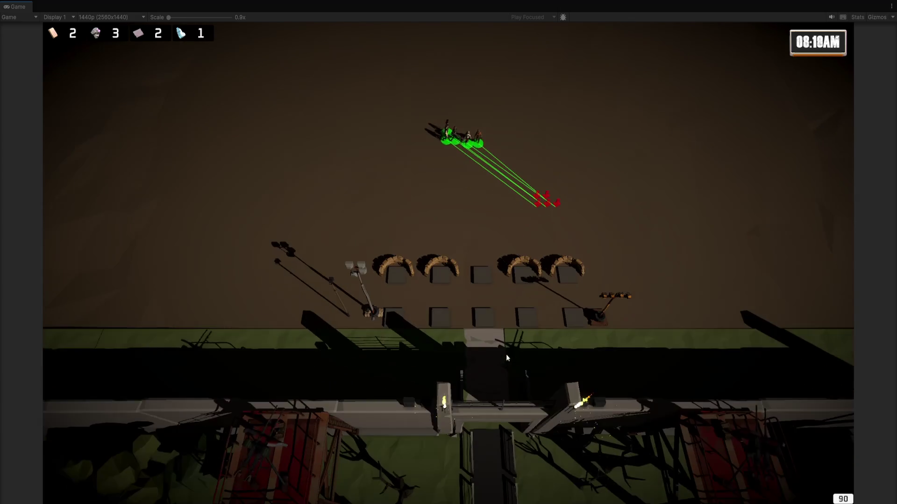
Step: Pan diagonally and redirect the soldiers to several spots near the barricade gap, then leave fullscreen
key(w)
key(d)
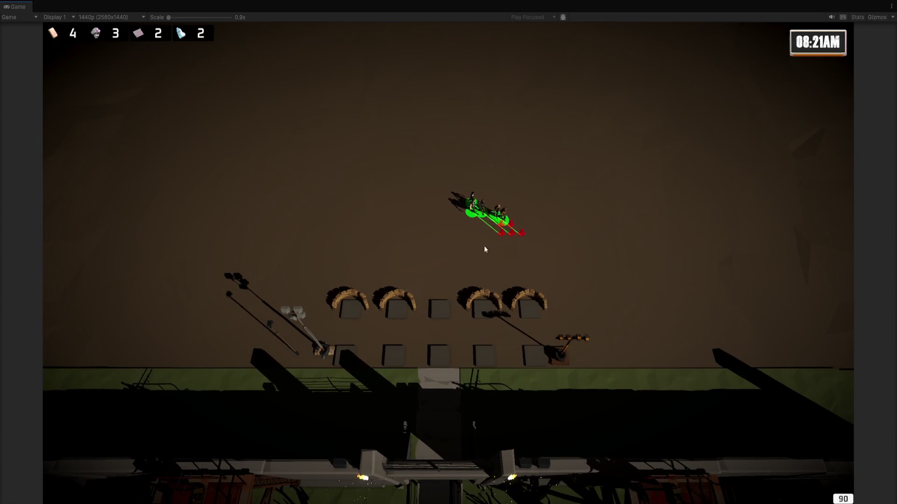
right_click(453, 265)
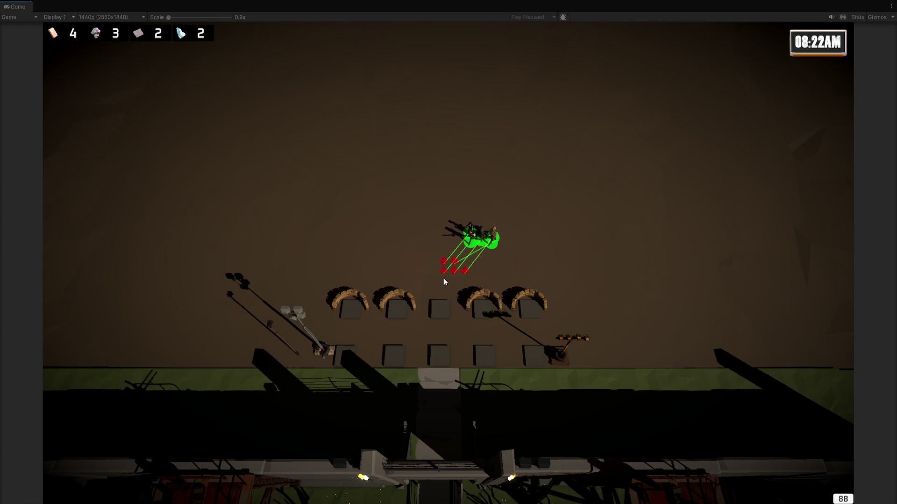
right_click(455, 198)
right_click(476, 175)
right_click(464, 280)
right_click(442, 310)
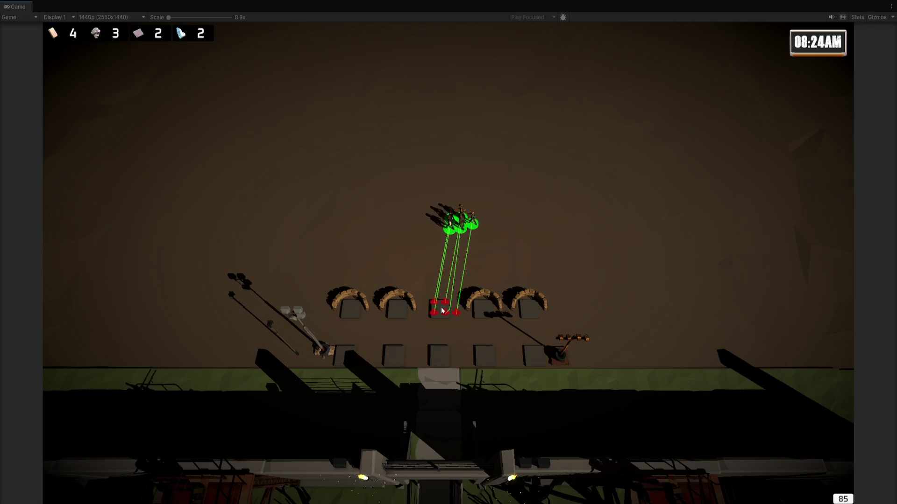
right_click(440, 206)
key(alt+Tab)
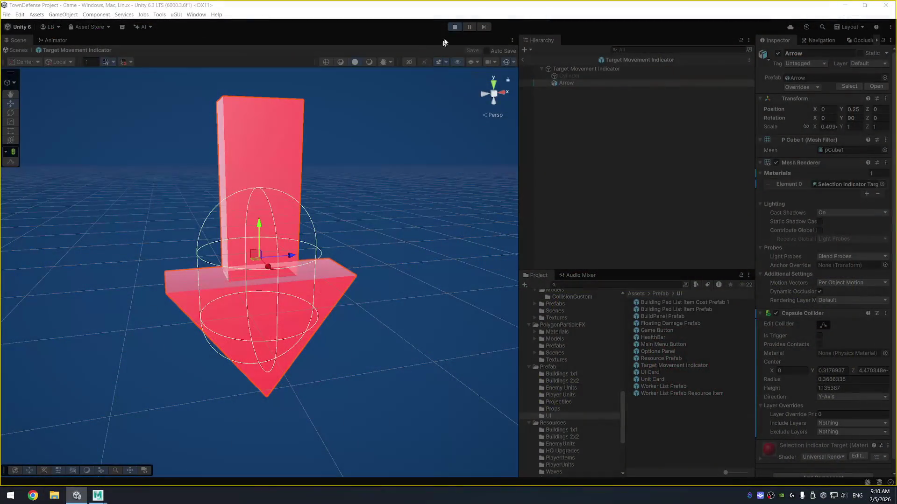
Step: Stop the game, leave prefab editing for the Game scene, and switch to Visual Studio
click(454, 27)
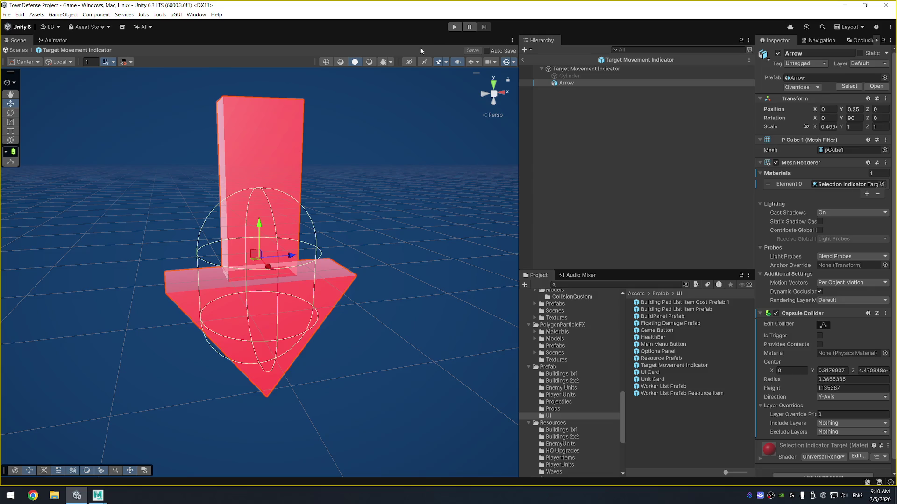
click(523, 59)
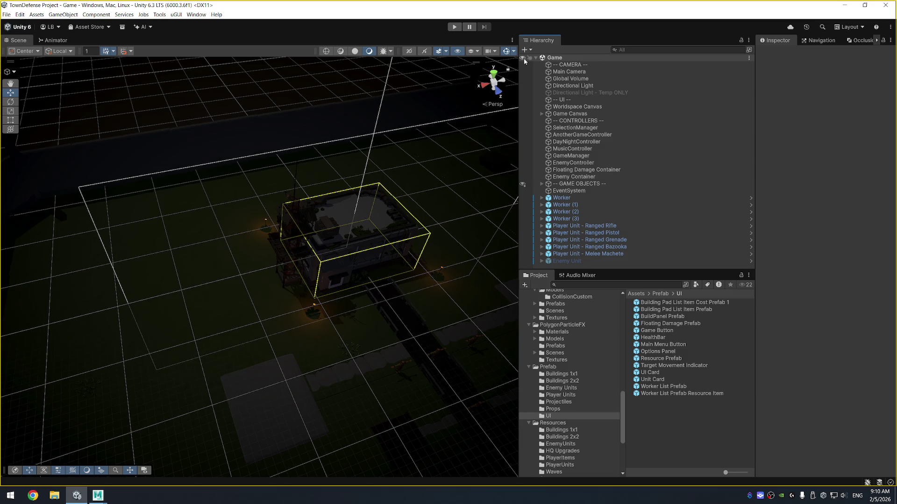
key(alt+Tab)
key(alt+Tab)
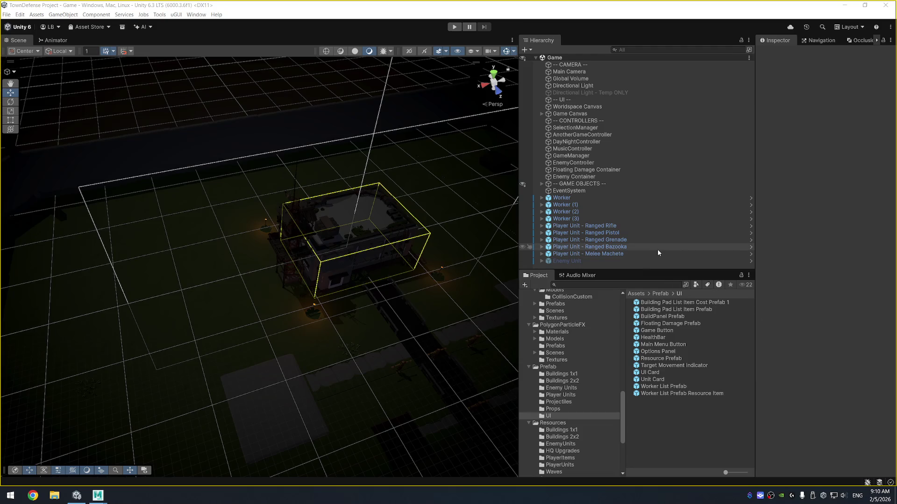
Step: Run the game briefly in fullscreen, then return to TargetIndicatorScript.cs in Visual Studio
key(ctrl+p)
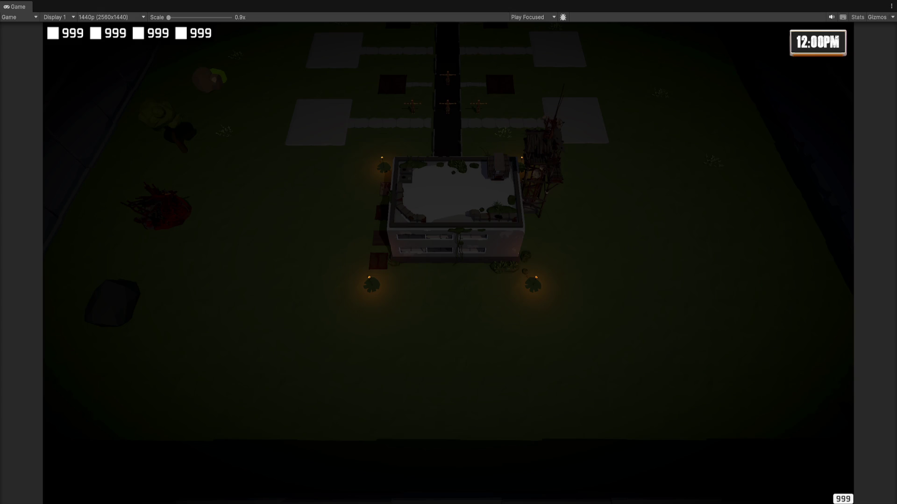
key(ctrl+p)
key(alt+Tab)
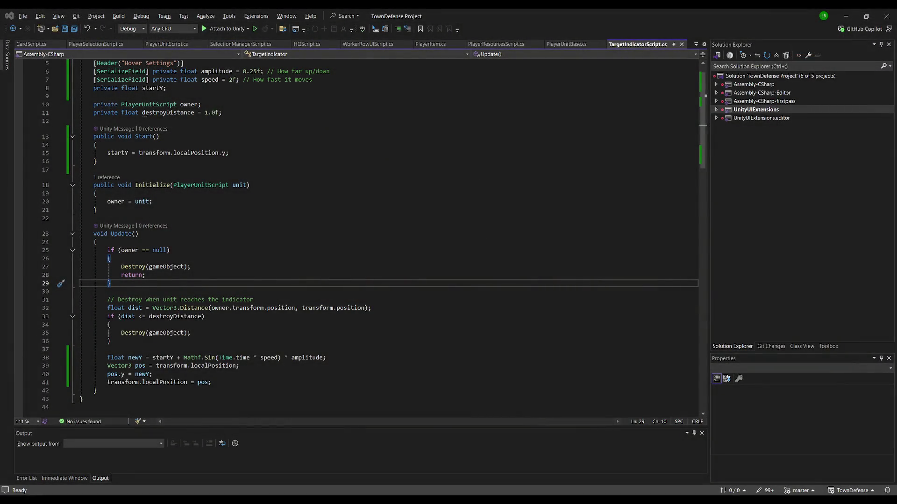
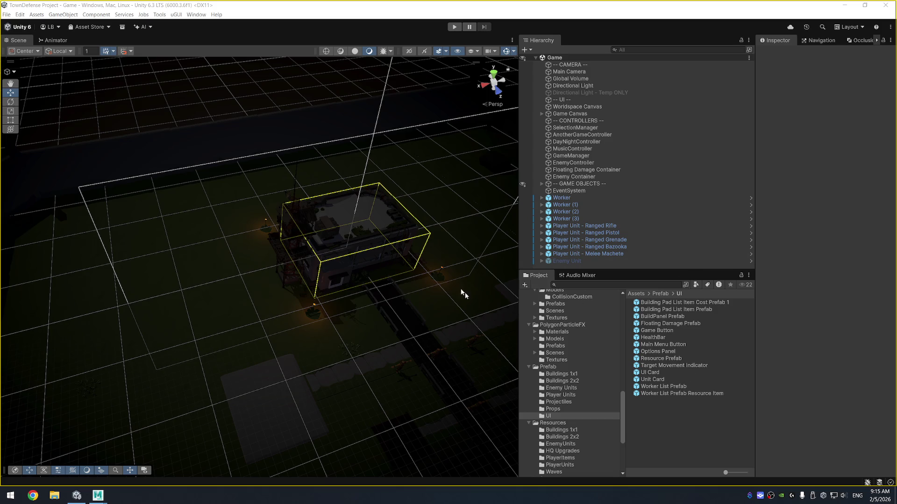
Step: Orbit the Scene view to look down across the walled town around the HQ, then enter Play mode
drag(414, 213, 405, 289)
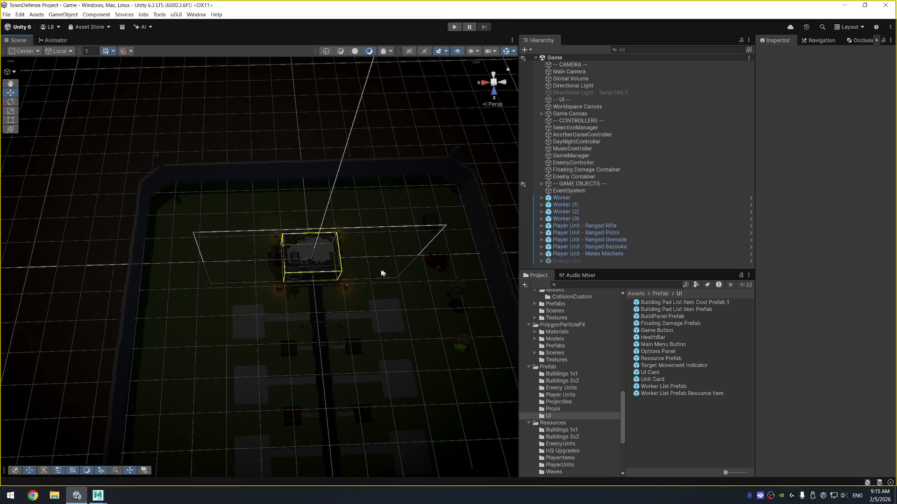
drag(215, 200, 336, 254)
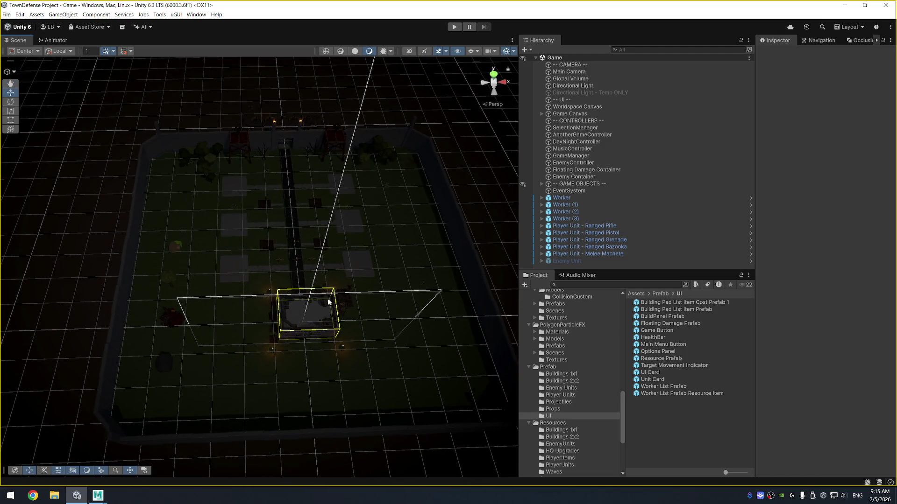
click(453, 27)
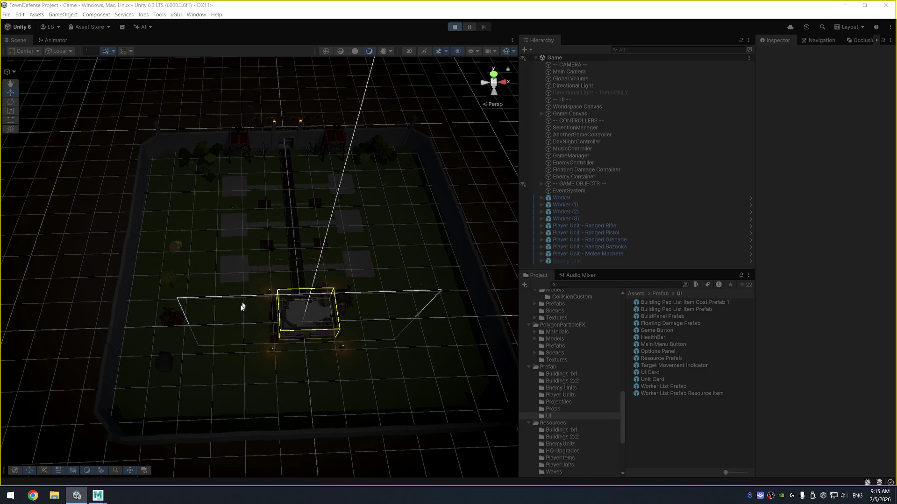
Step: Adjust the system volume while the TownDefense game scene runs in Play mode
key(XF86AudioLowerVolume)
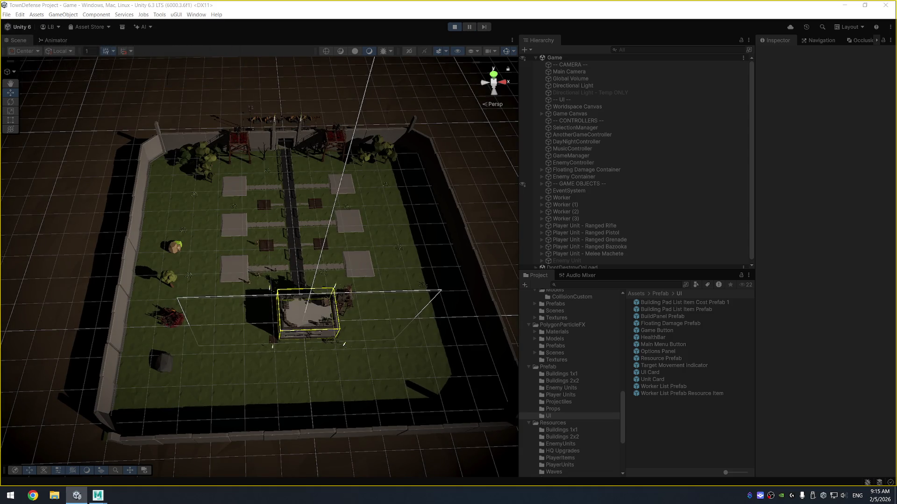
key(XF86AudioRaiseVolume)
key(XF86AudioRaiseVolume)
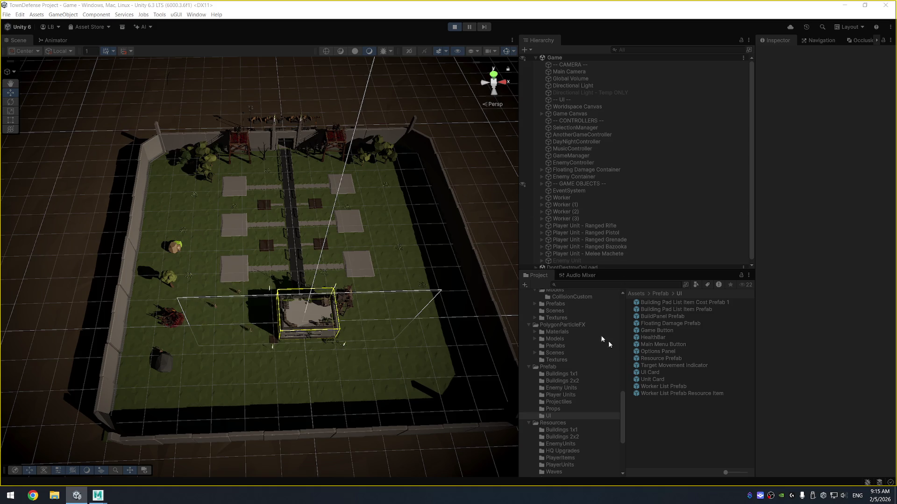
scroll(down, 3)
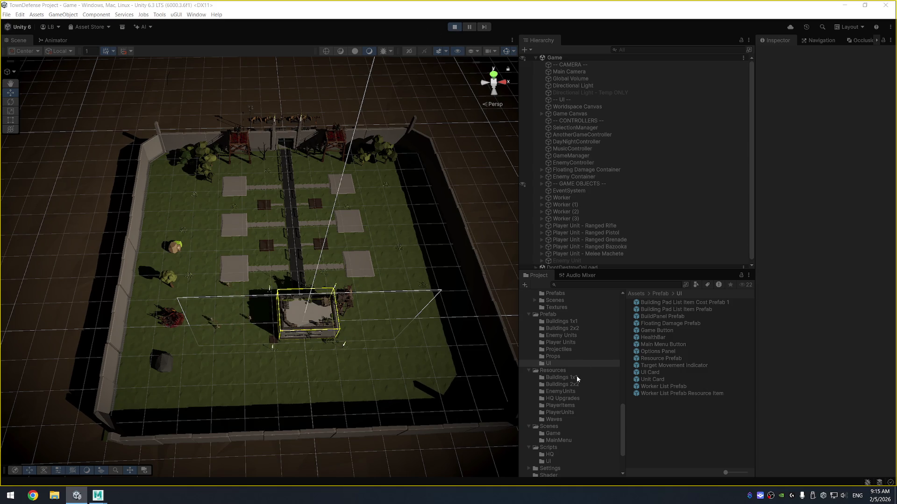
Step: Open Resources > HQ Upgrades and compare the HQ Level 1 and Level 2 upgrade costs
click(578, 397)
click(666, 303)
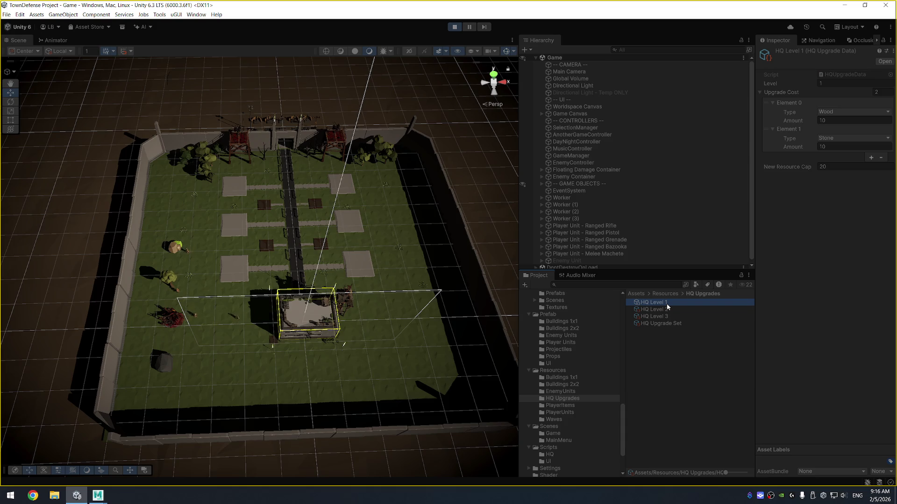
key(Down)
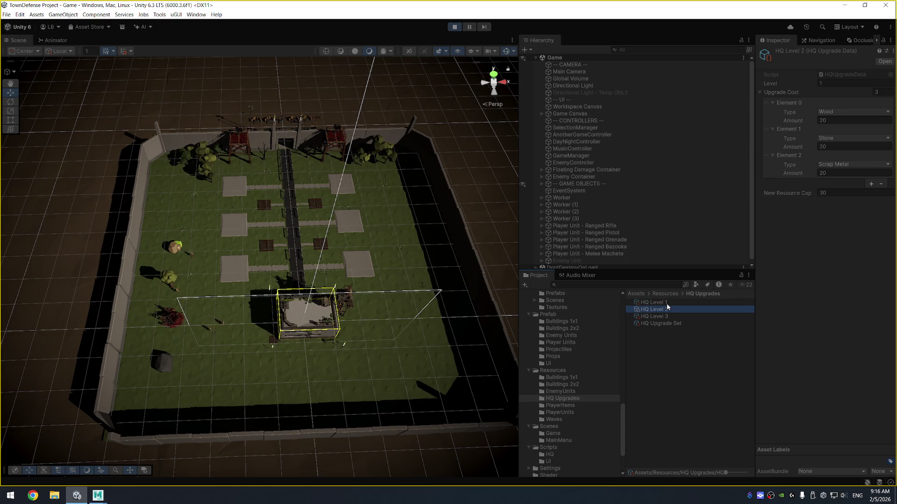
key(Up)
key(Down)
key(Up)
key(Down)
key(Down)
key(Up)
key(Up)
key(Down)
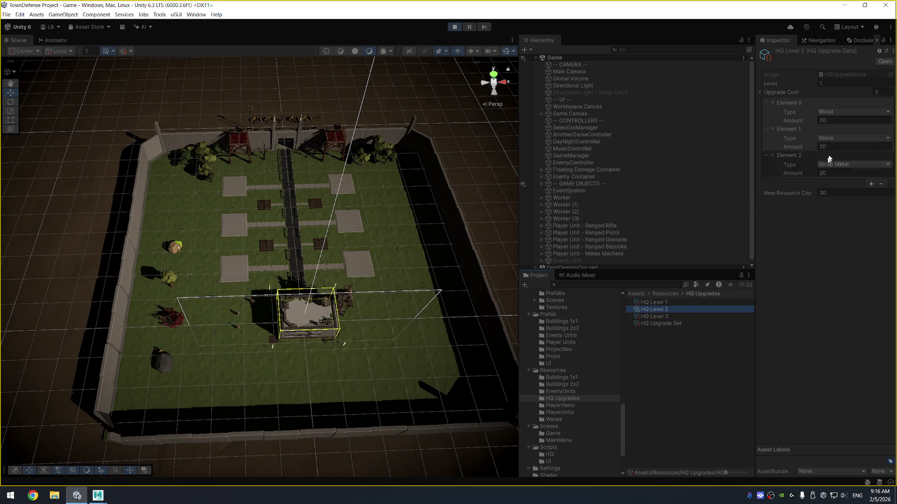
Step: Set HQ Level 2's Level field to 2, then inspect HQ Level 3
click(835, 84)
text(2)
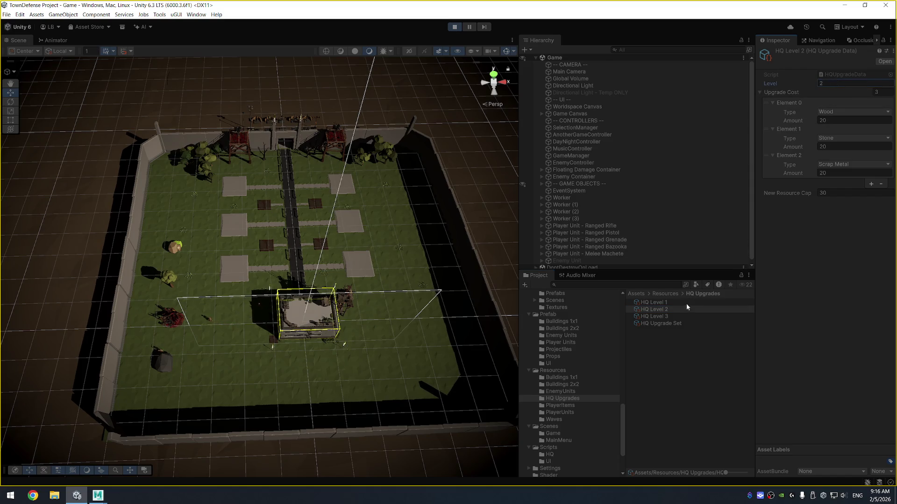
click(685, 317)
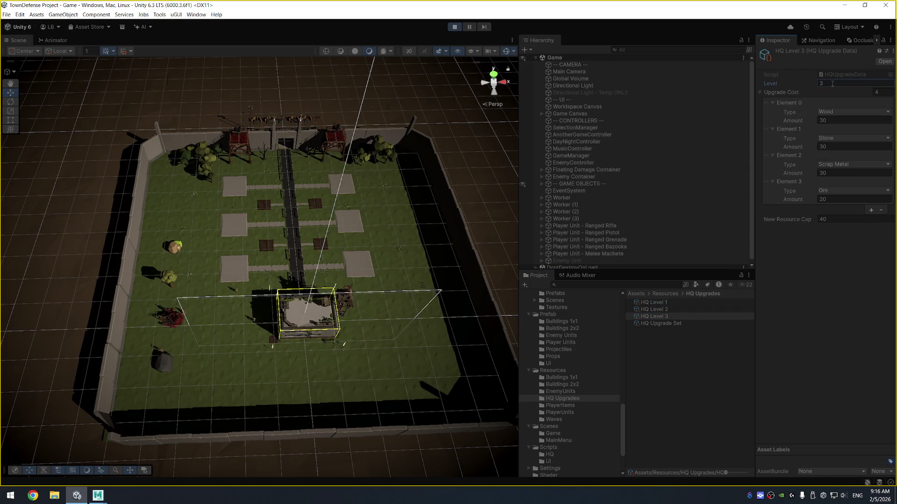
Step: Stop the play test, recheck the HQ Level 1 and 3 data, and restart Play mode
click(455, 27)
click(665, 303)
key(Down)
key(Down)
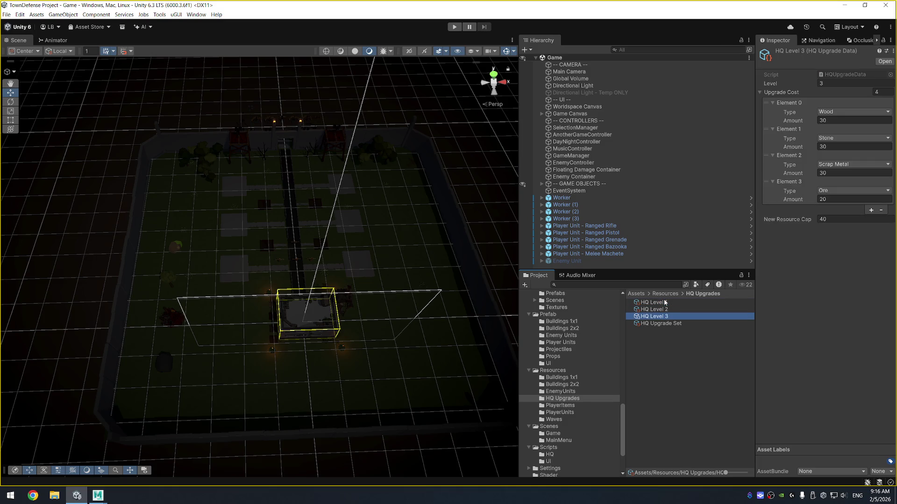
click(454, 27)
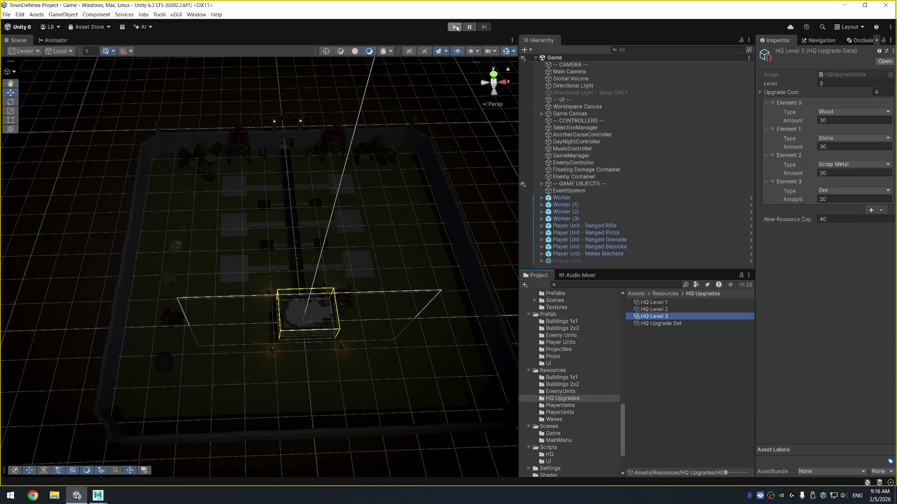